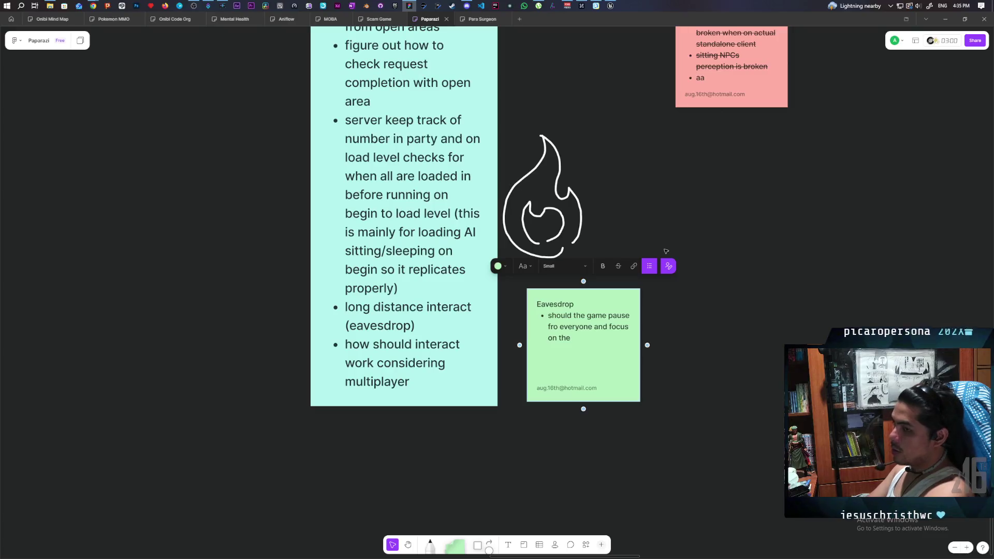
Finish the Eavesdrop note's first question, correcting 'fro' to 'for'
text( eavesdrop)
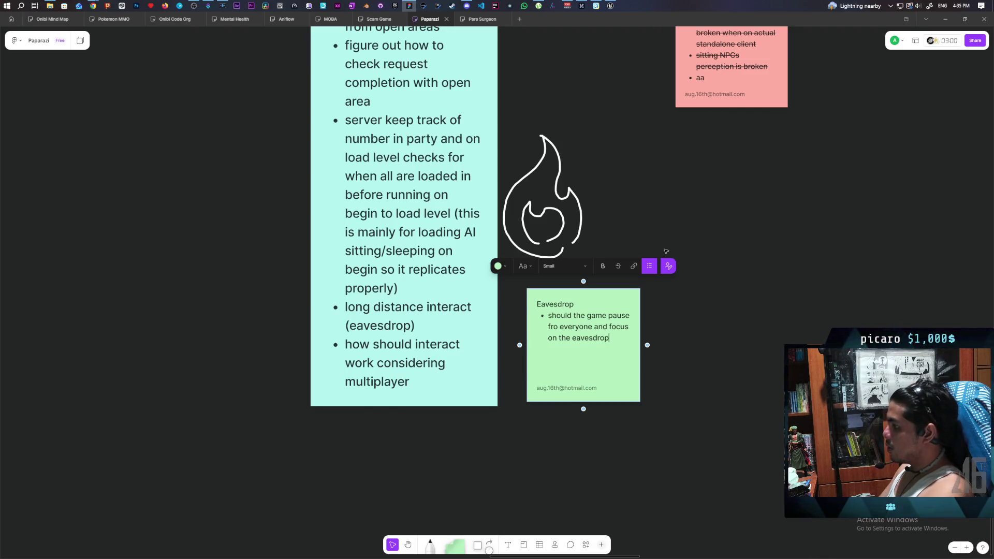
text(?)
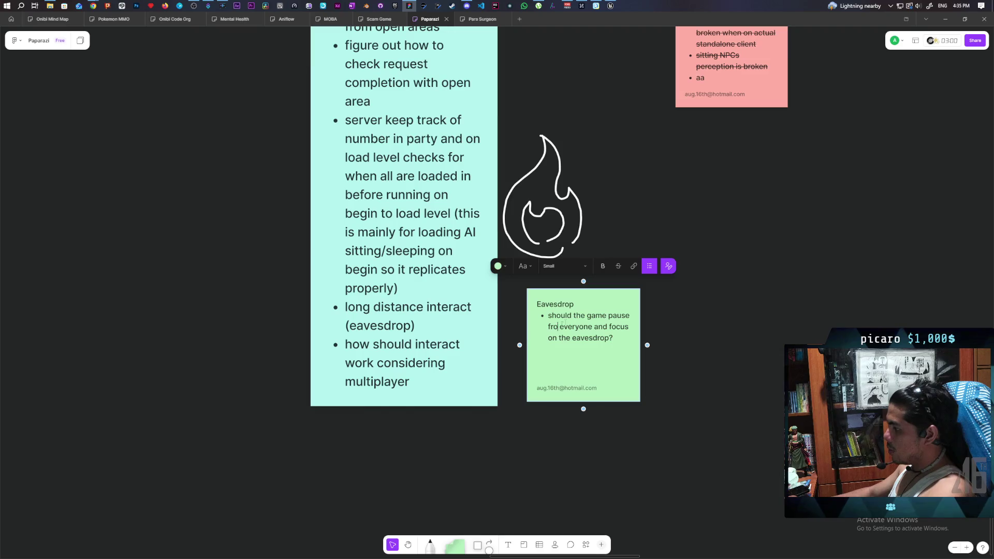
key(BackSpace)
key(BackSpace)
text(or)
Add a second bullet: if it doesn't pause for everyone it breaks the game; paused NPCs won't 'see' passers-by
key(Return)
text(If)
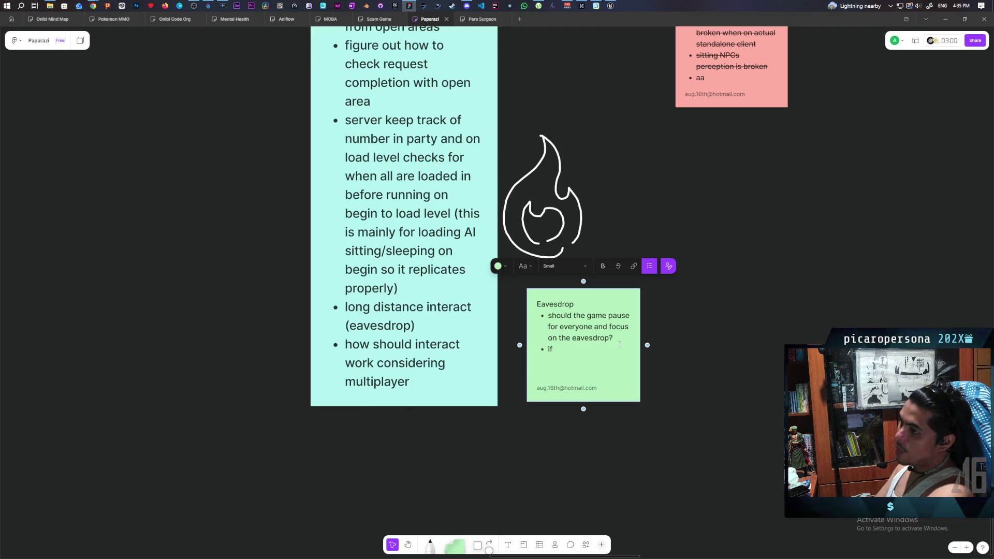
text(it doesnt pause )
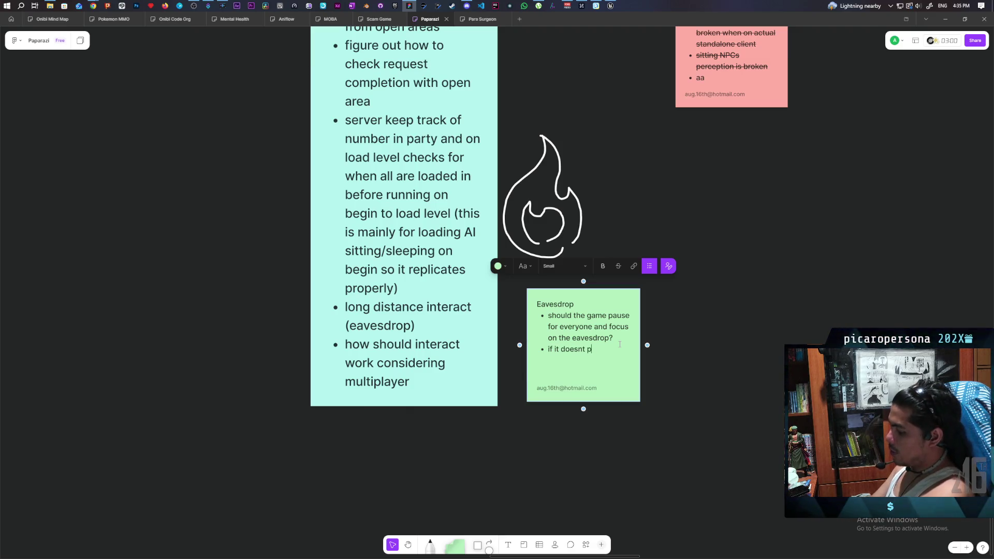
text(for e)
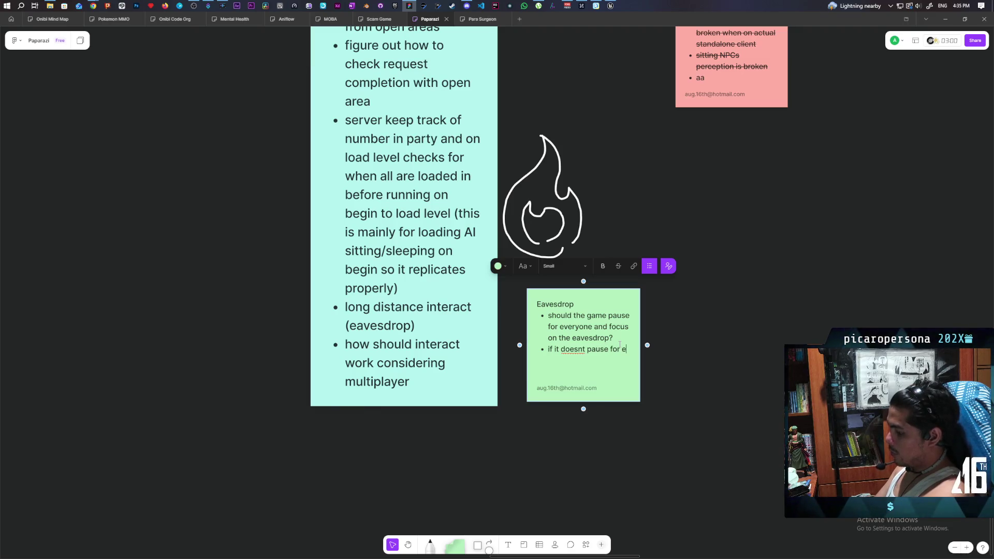
text(veryone it kinda breaks the game cuz t)
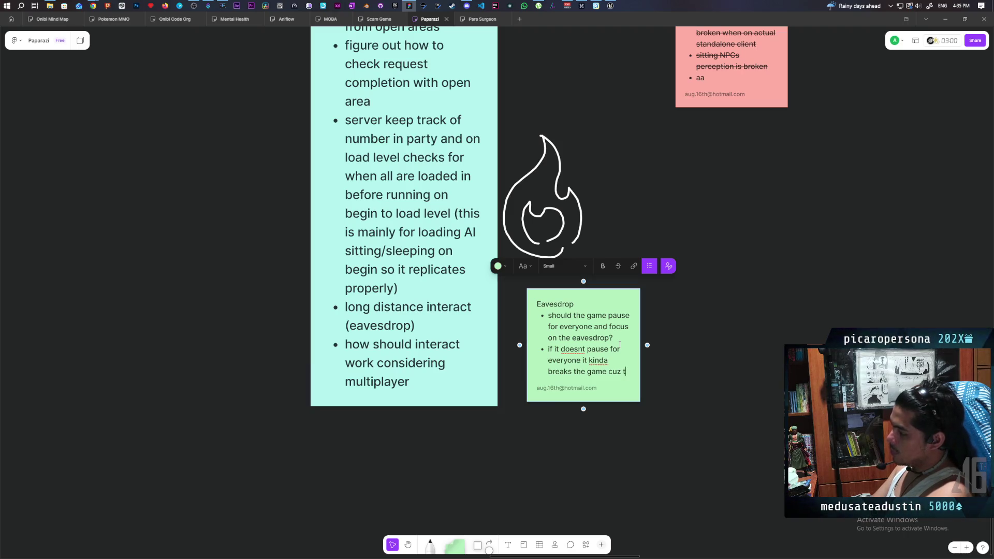
text(he )
text(NPC )
text(d be )
text(use d and)
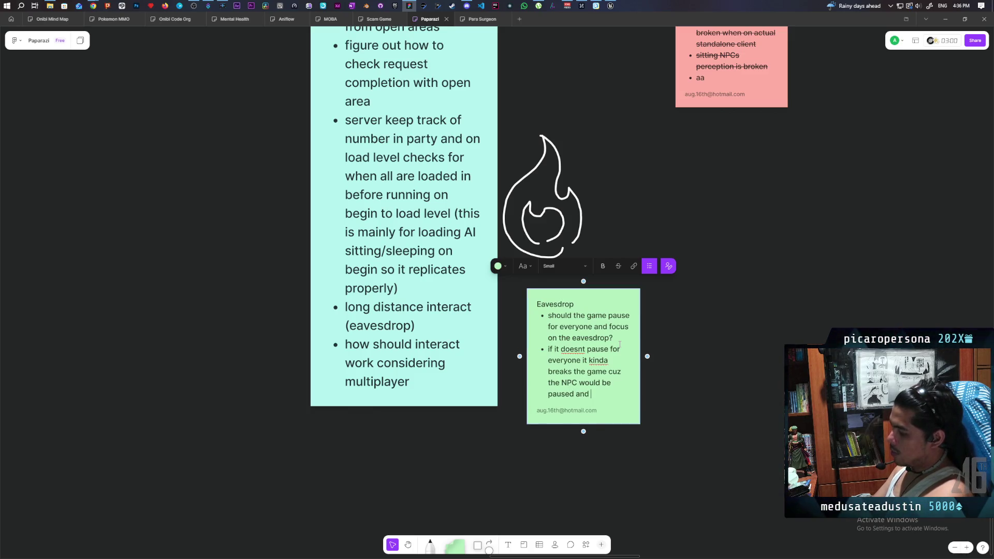
text(won't )
text("see")
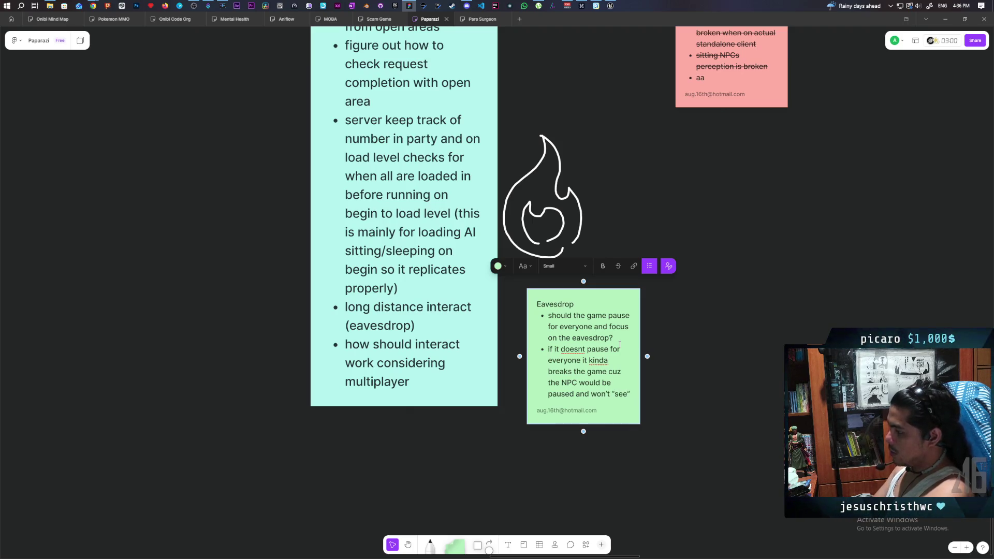
text( other pla)
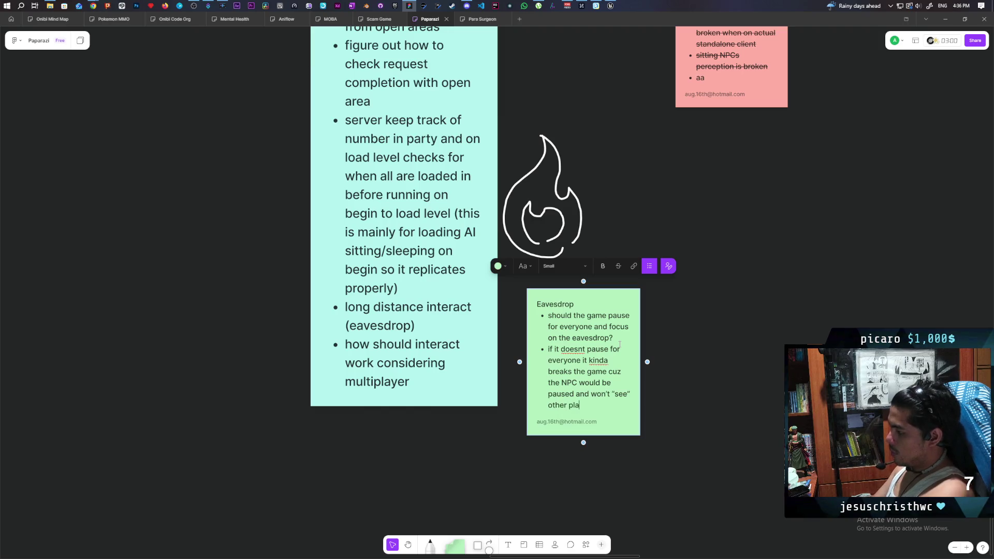
text(yers walking )
text(past)
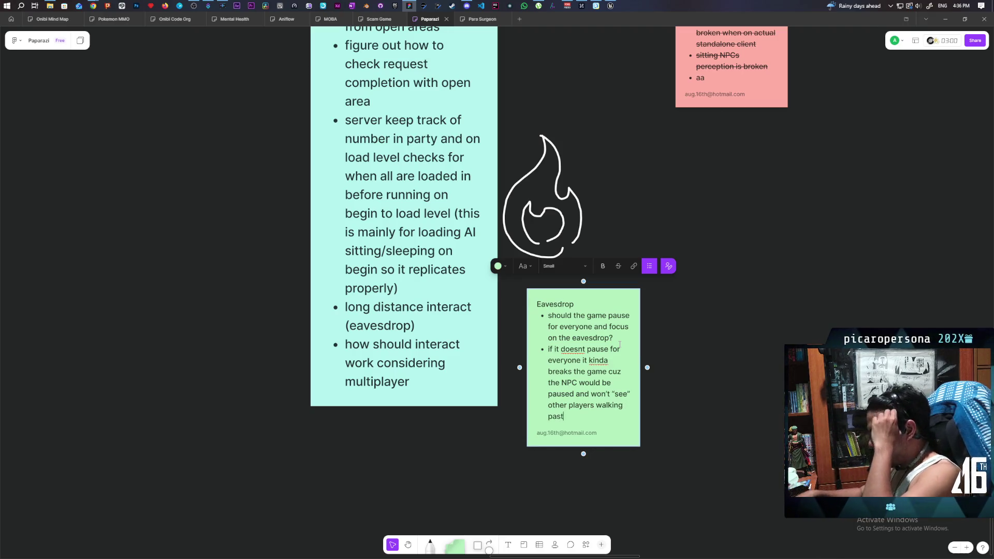
key(Return)
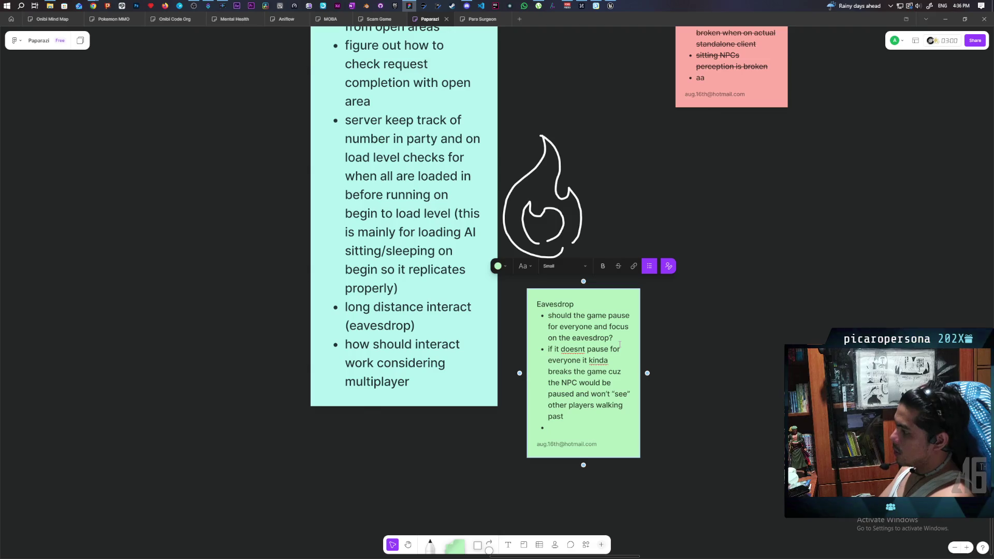
Type the third bullet, that eavesdrop is only available when no one is currently seen or noticed
text(ea)
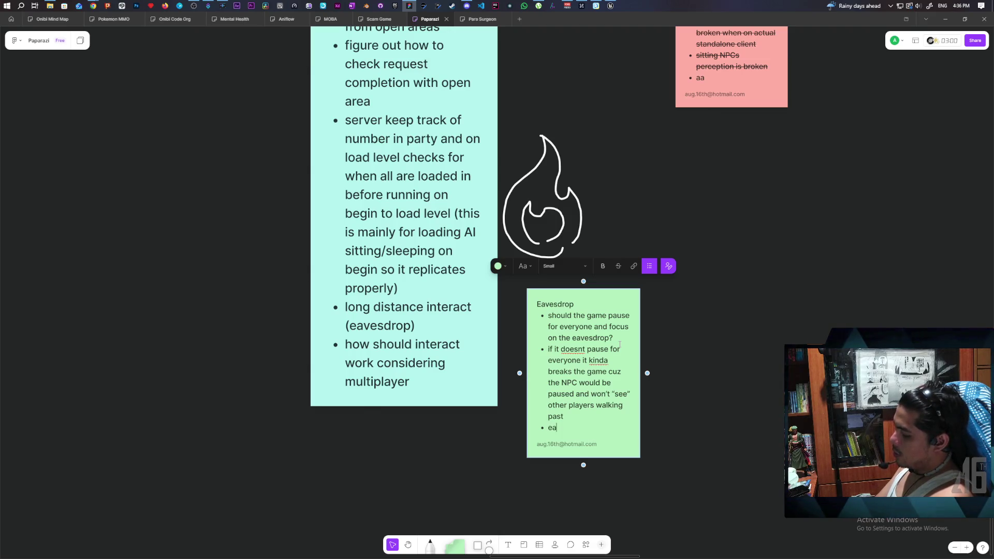
text(vesdreo)
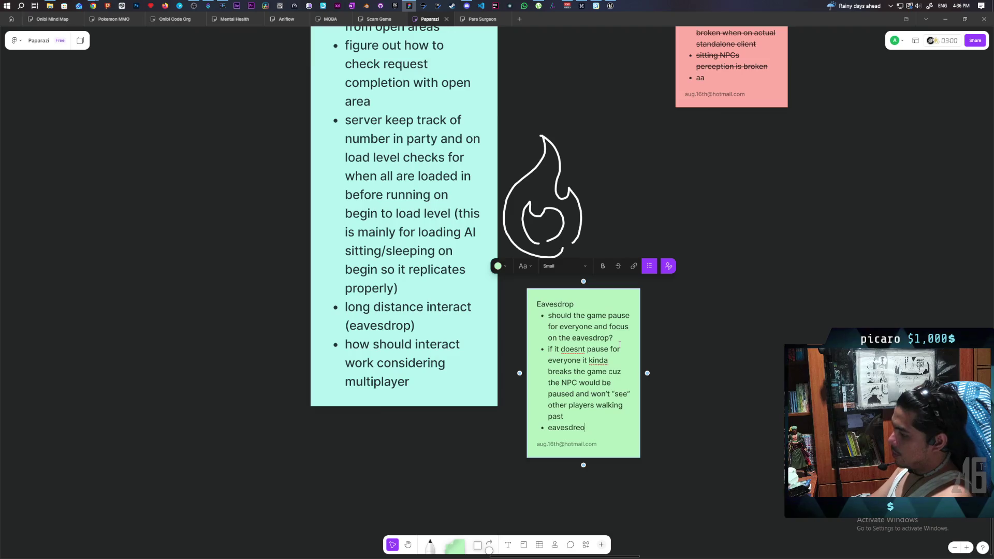
key(BackSpace)
key(BackSpace)
text(op should )
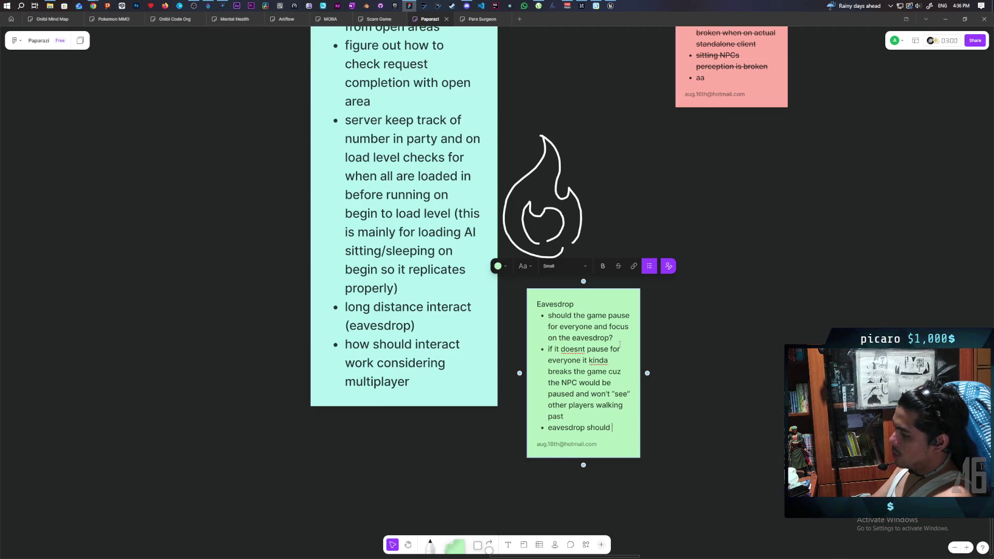
text(only be av)
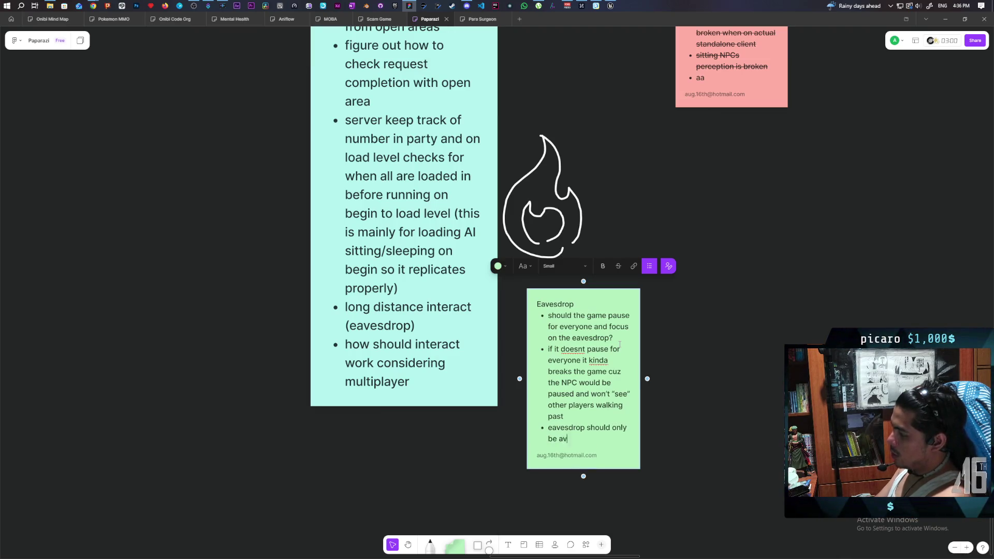
text(if n one )
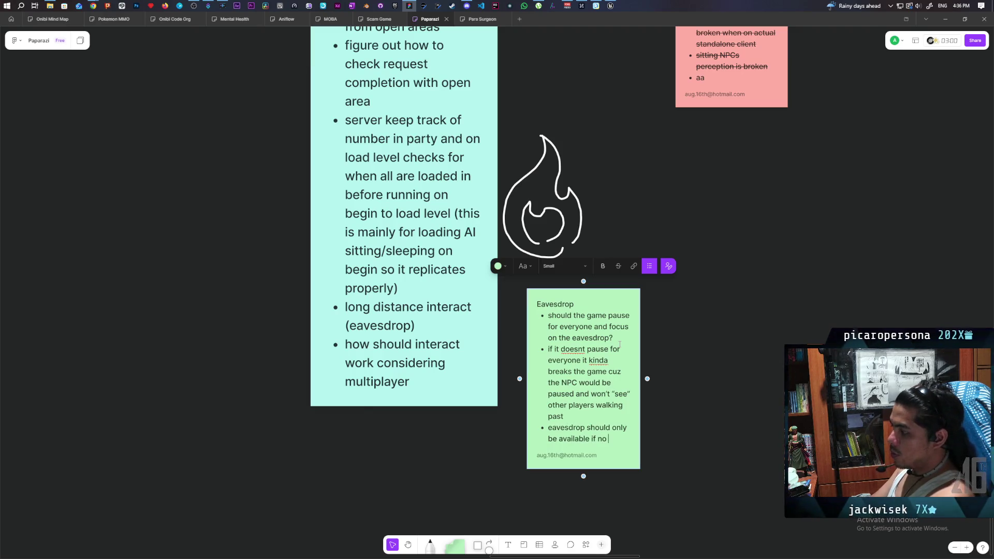
text(curre)
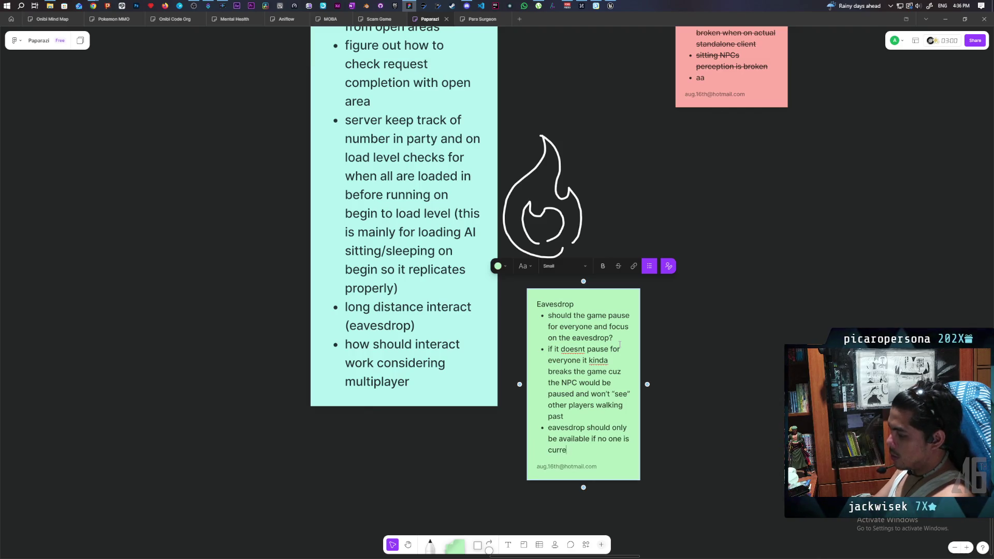
text(ntly see)
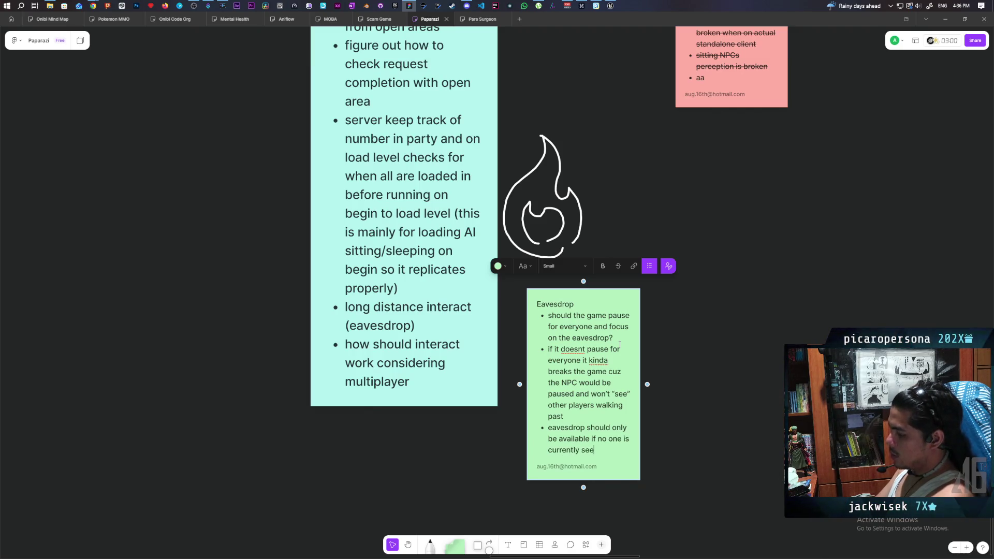
text( notices)
key(BackSpace)
text(d)
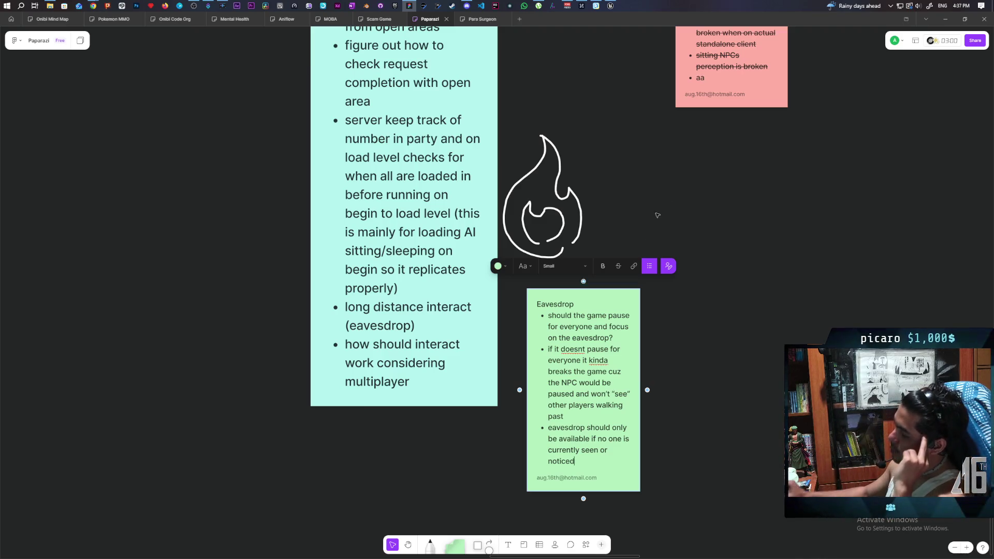
Search stickers for 'ear', then change the search term to 'hear'
click(600, 545)
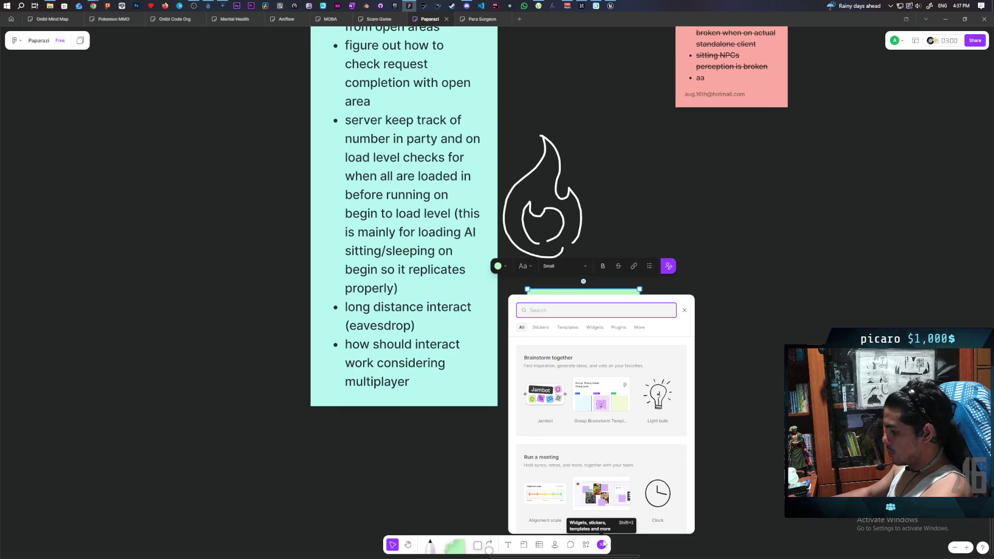
text(ear)
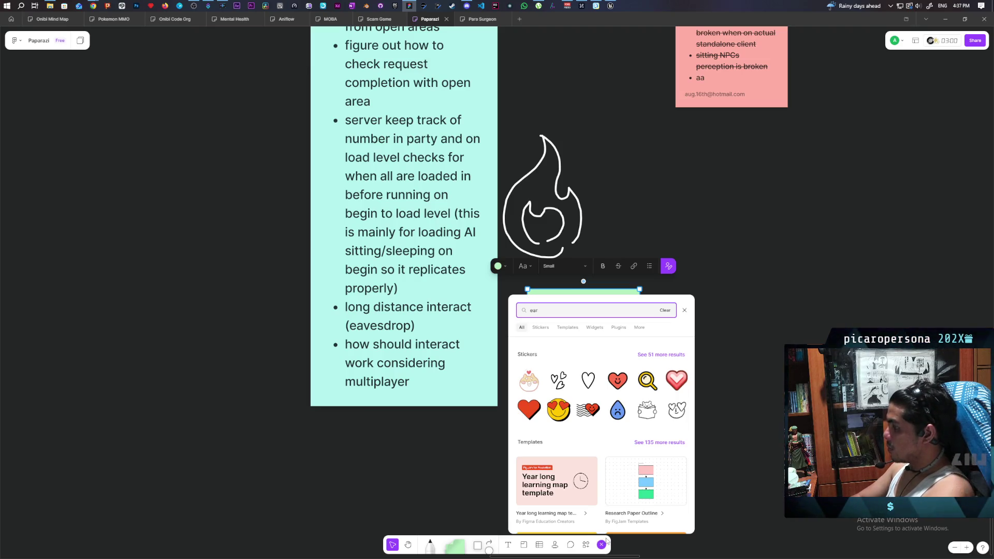
click(542, 328)
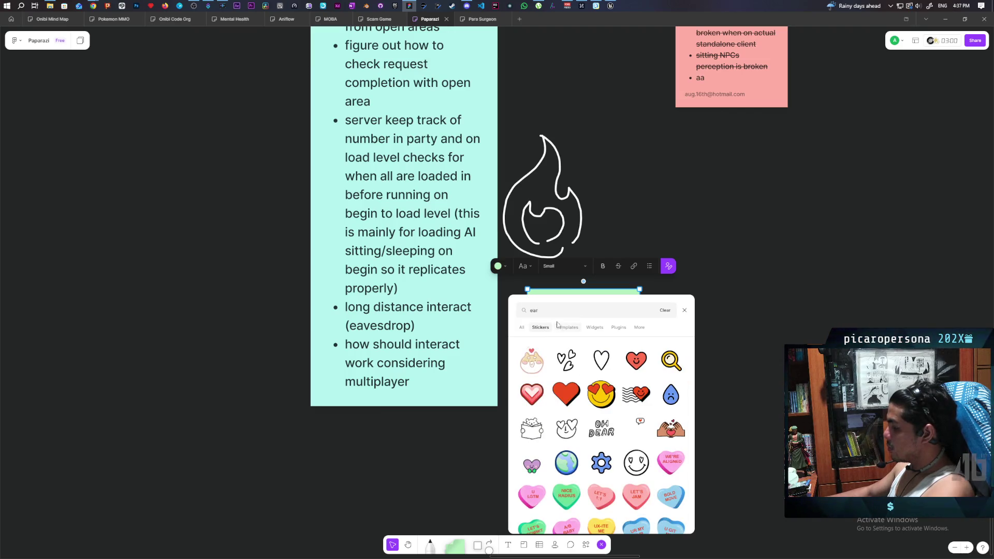
click(543, 311)
text(l)
key(BackSpace)
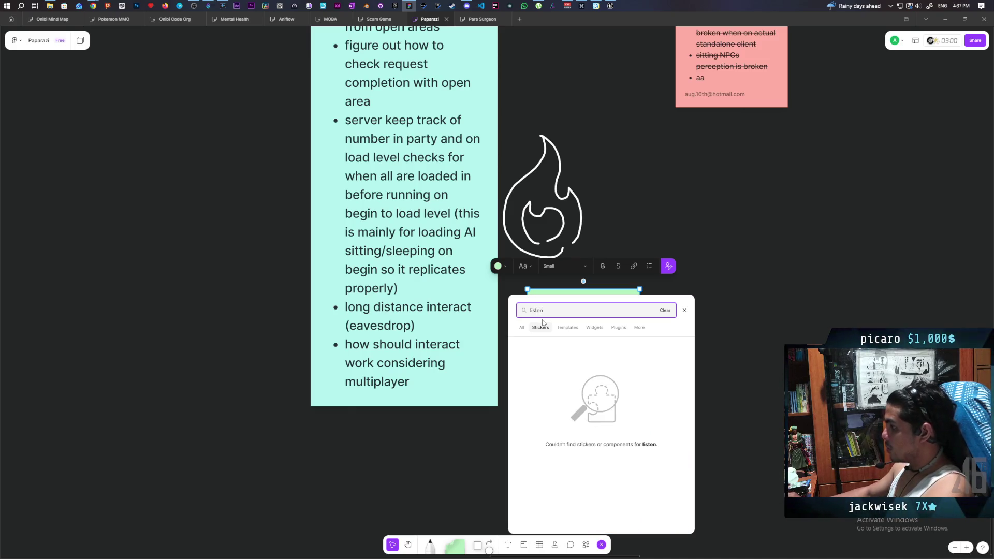
key(BackSpace)
key(BackSpace)
key(BackSpace)
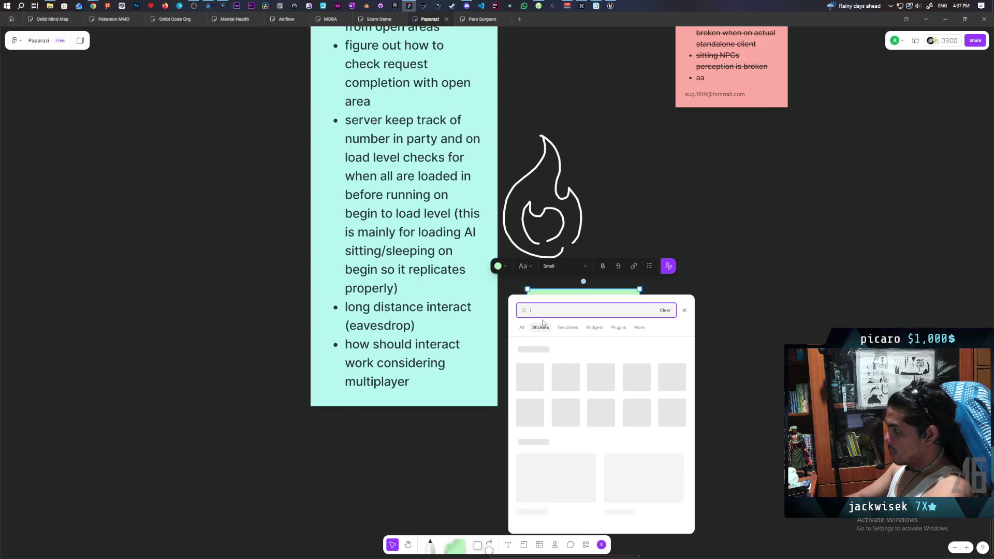
text(hear)
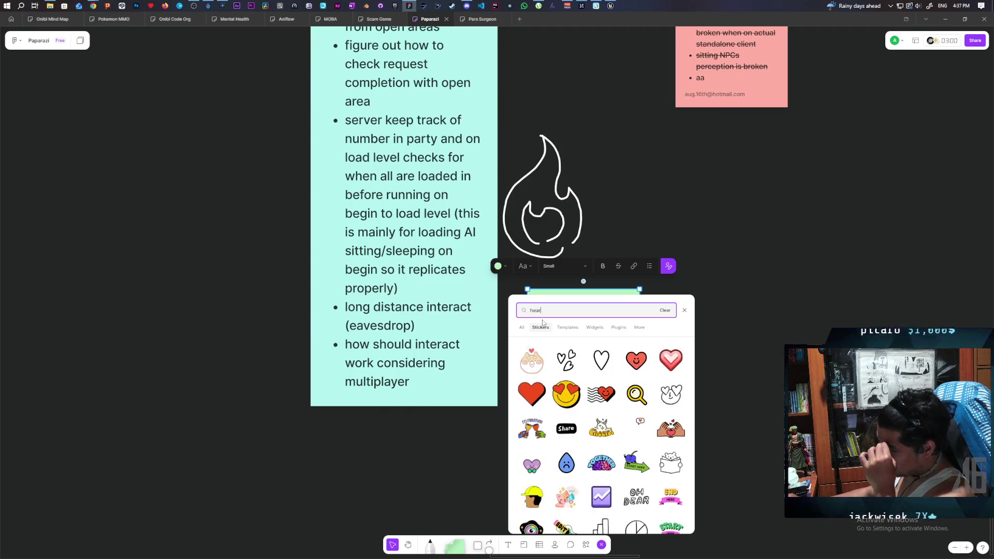
Scroll down through the 'hear' sticker results and back up to the hearts, then close the panel
scroll(581, 372, down, 5)
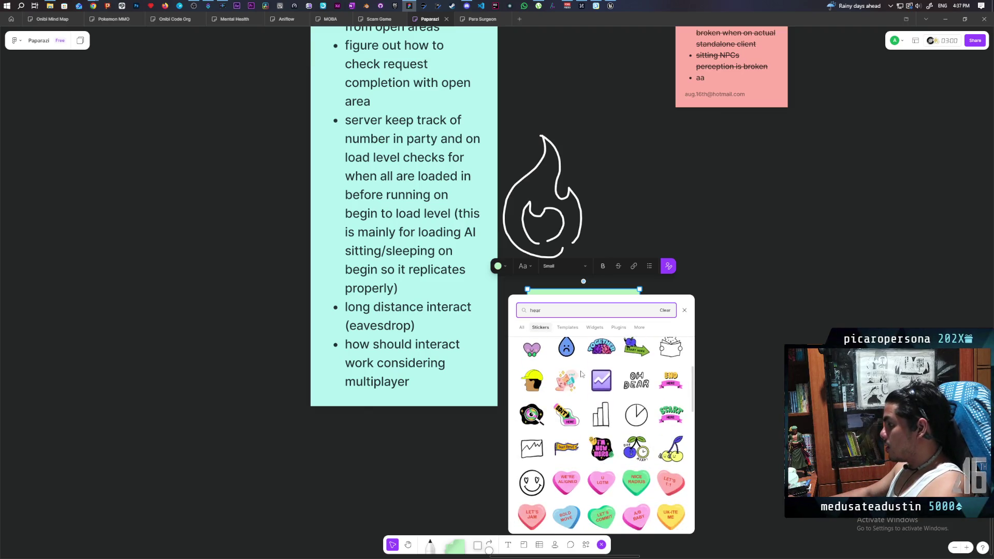
scroll(580, 374, down, 3)
scroll(580, 374, down, 10)
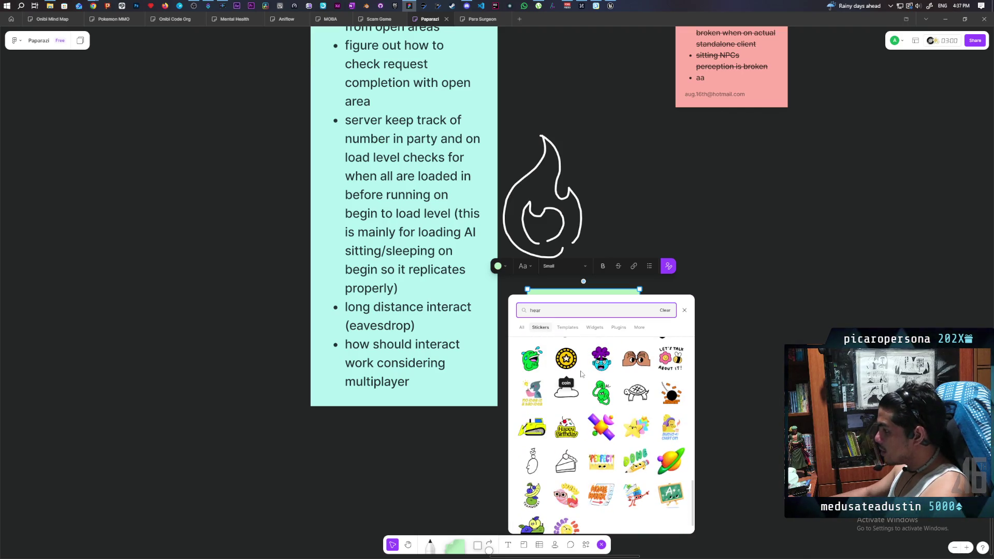
scroll(580, 374, up, 3)
scroll(580, 374, up, 8)
scroll(580, 374, up, 3)
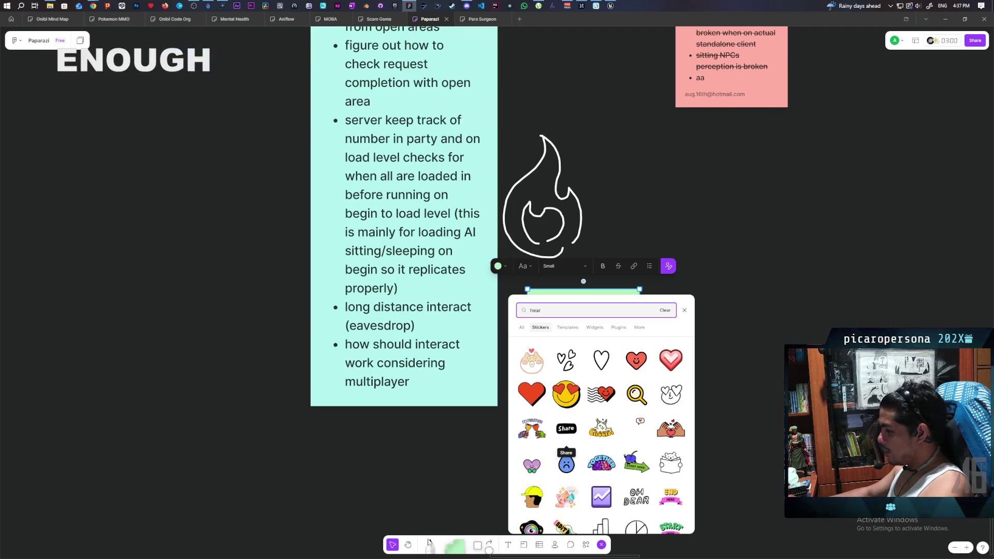
click(508, 545)
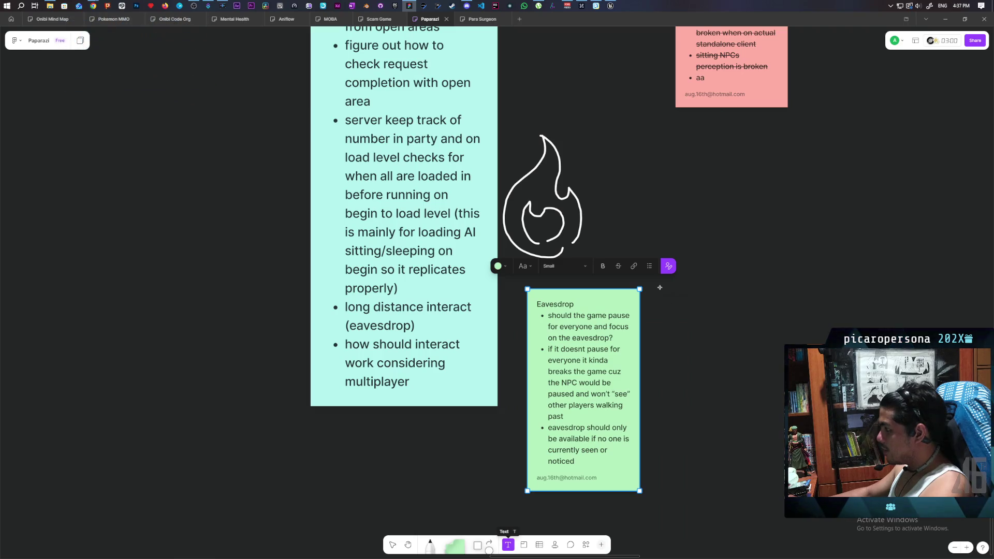
Place a text box right of the Eavesdrop note and insert an ear emoji from the Win+. picker
click(662, 292)
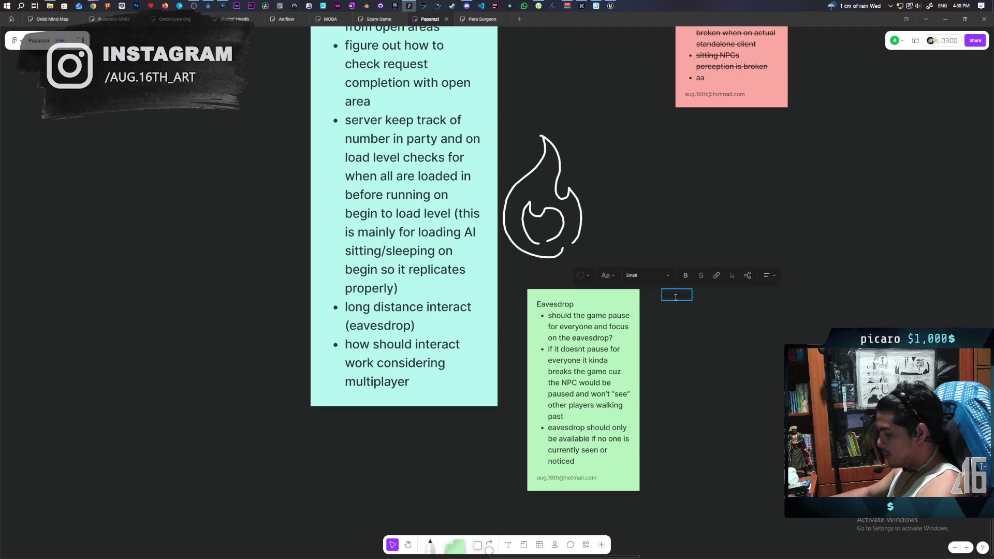
key(super+period)
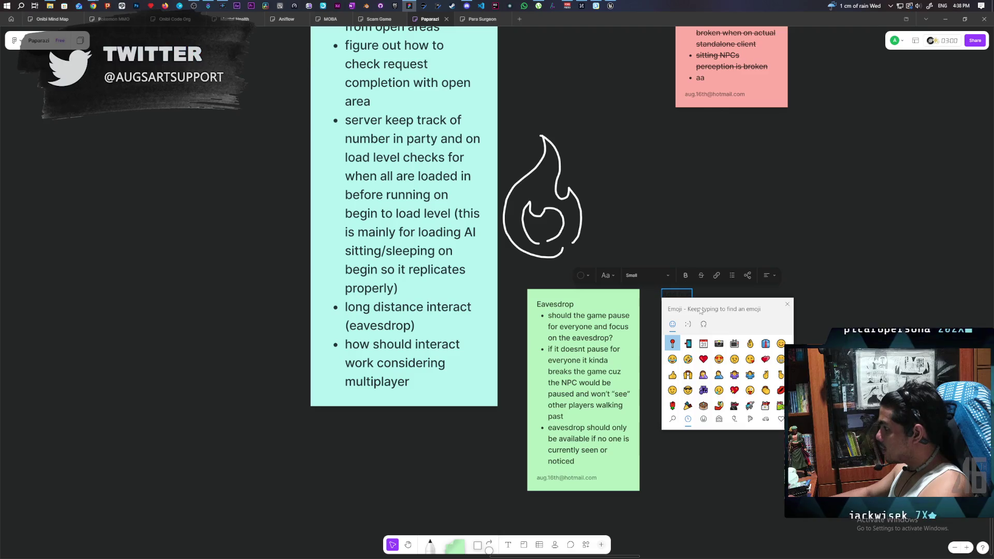
click(673, 418)
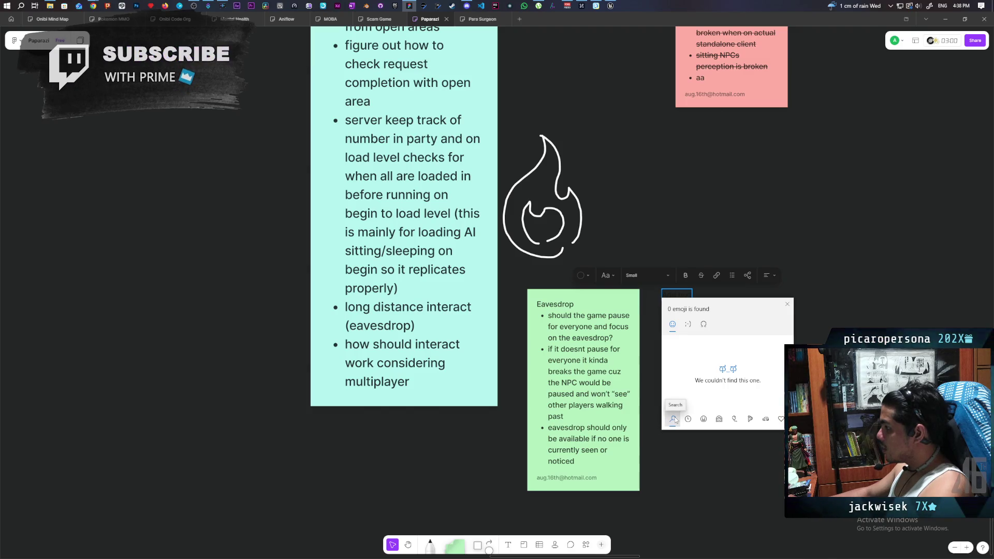
key(BackSpace)
key(BackSpace)
key(BackSpace)
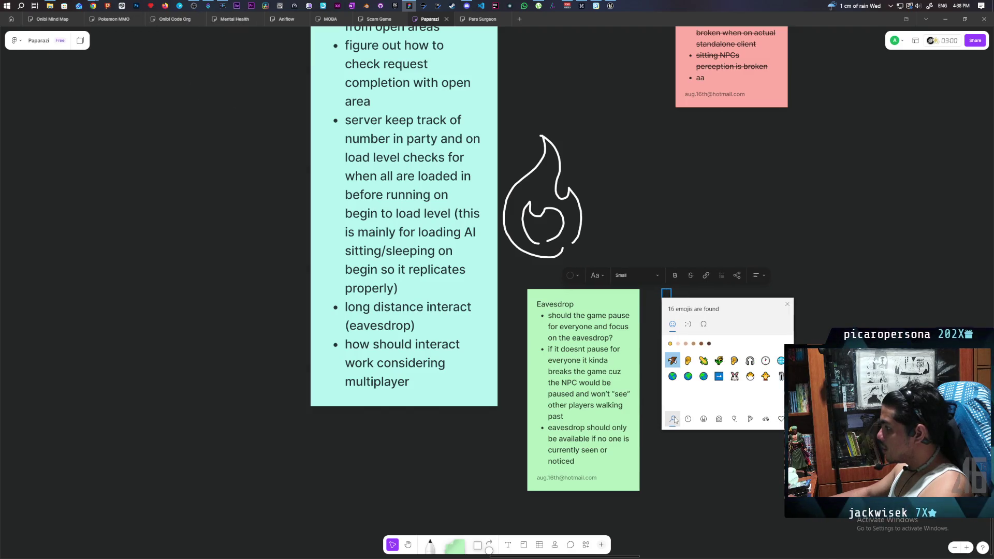
text(r)
click(675, 362)
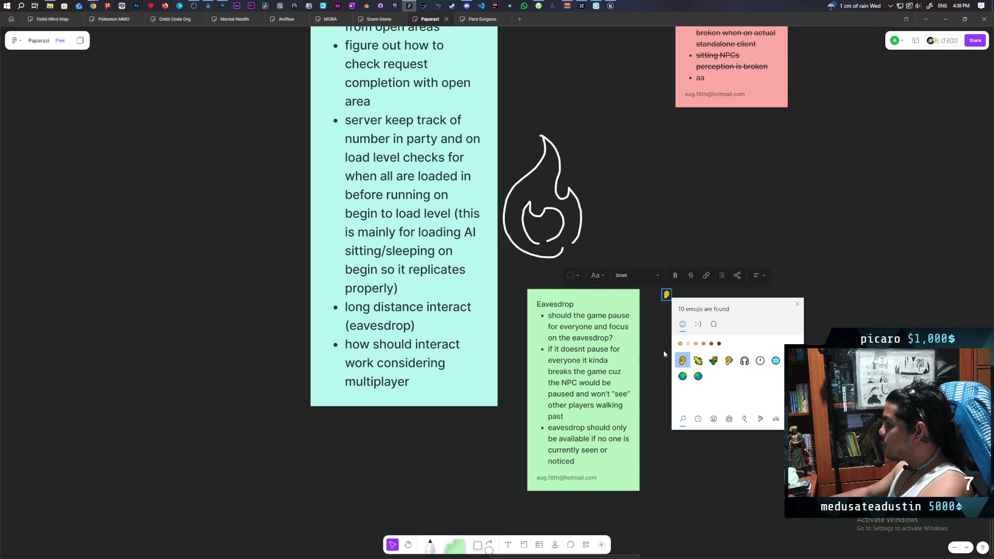
click(688, 344)
click(682, 360)
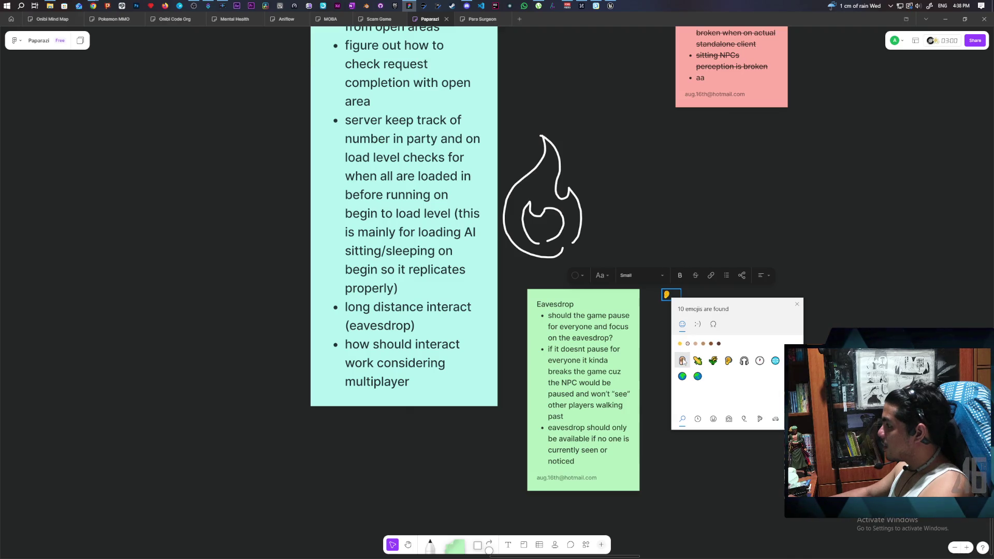
click(672, 294)
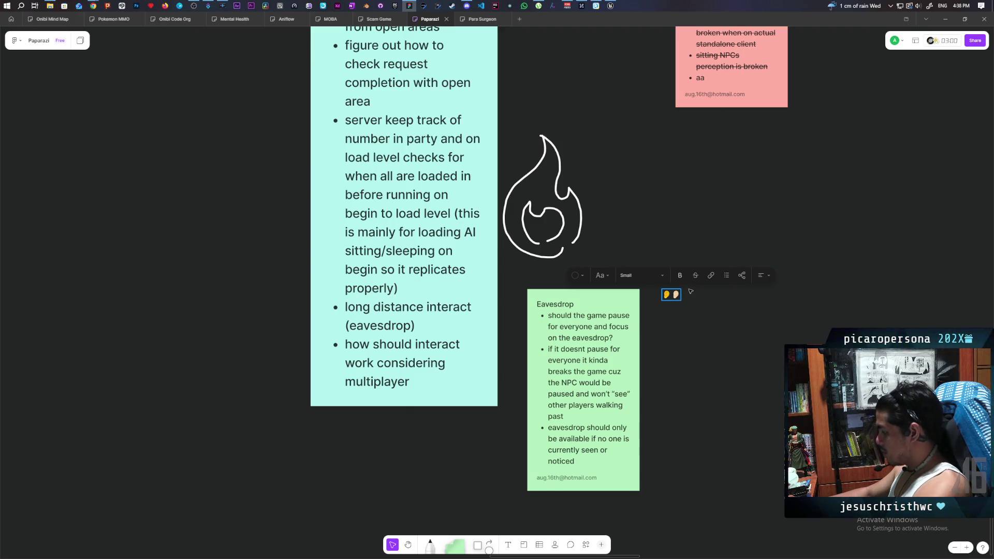
Clear the duplicate ear emojis so a single ear remains in the text box
key(BackSpace)
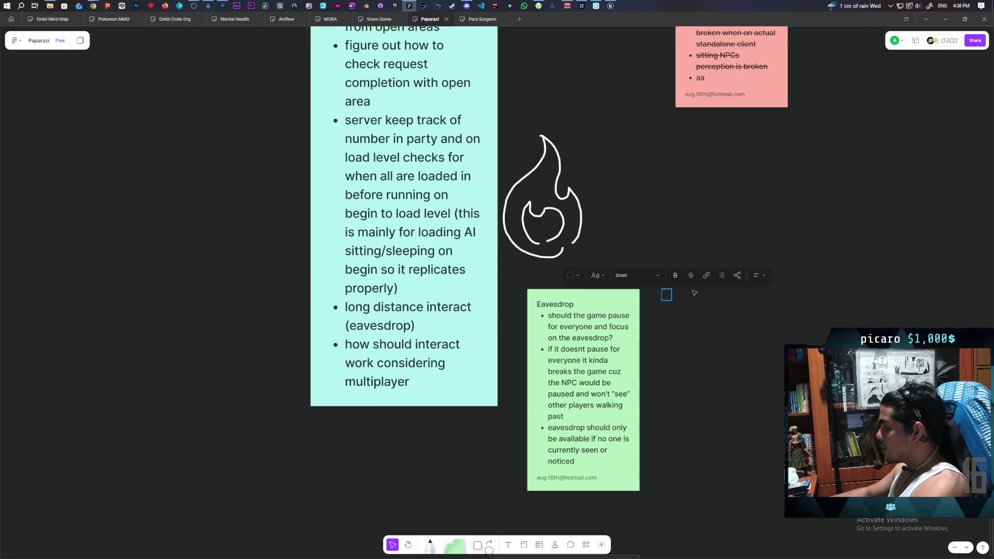
text(👂👂)
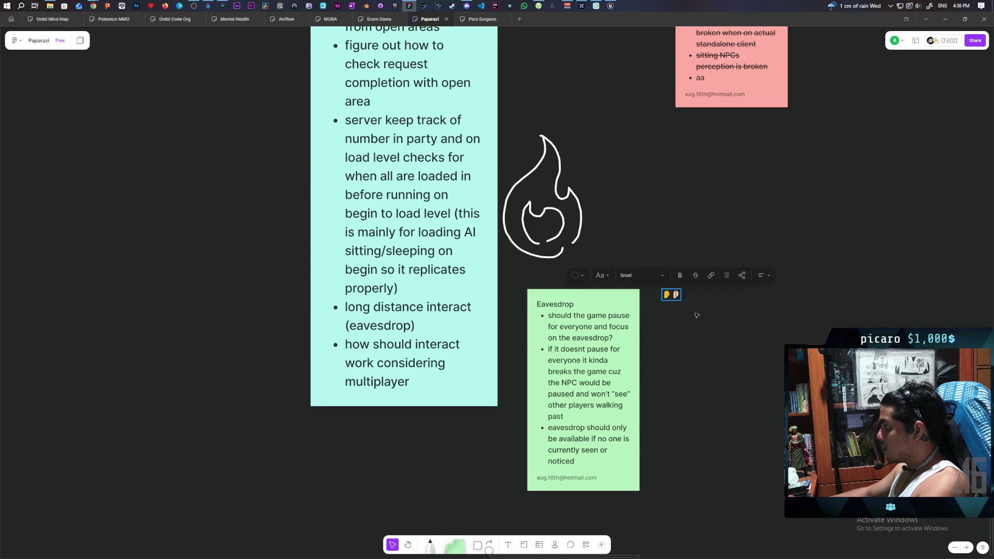
key(BackSpace)
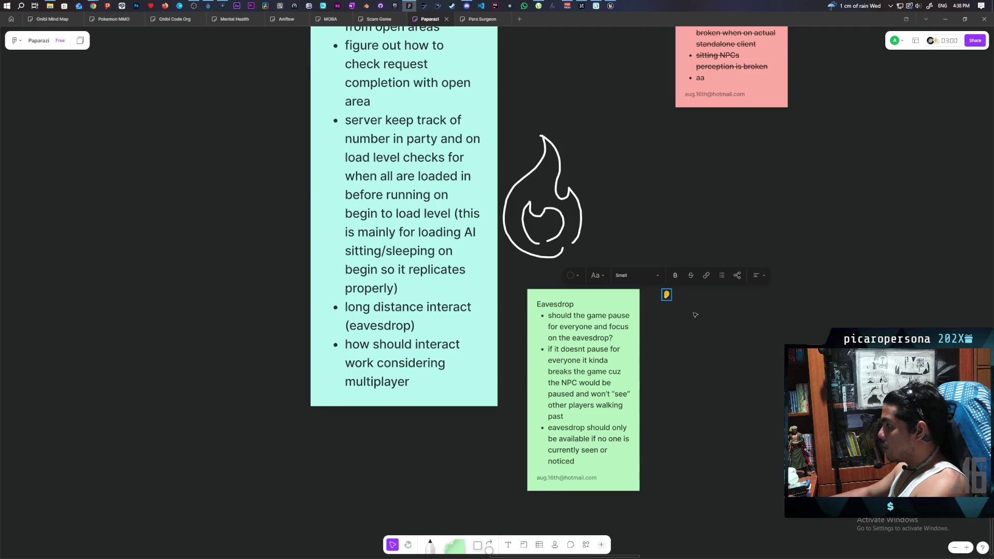
key(BackSpace)
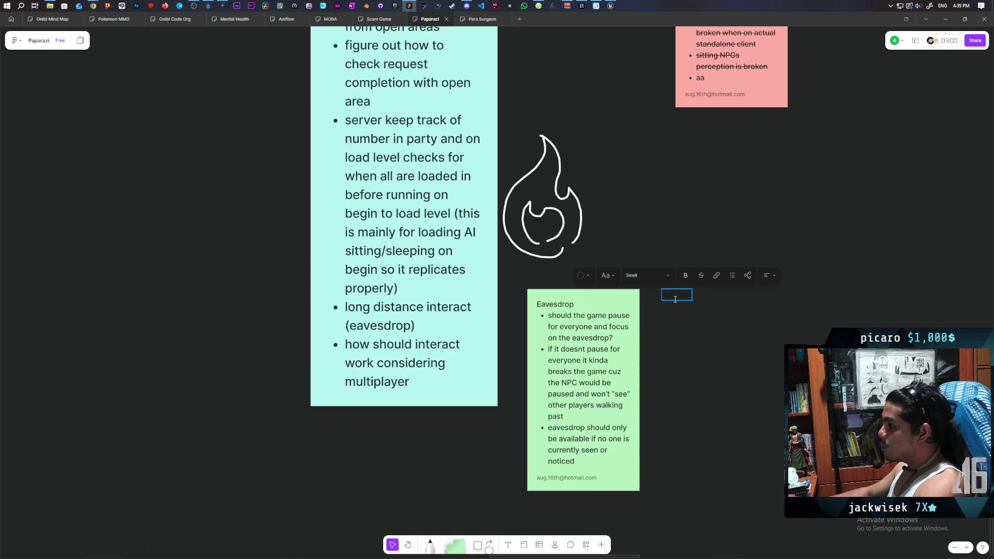
key(super+period)
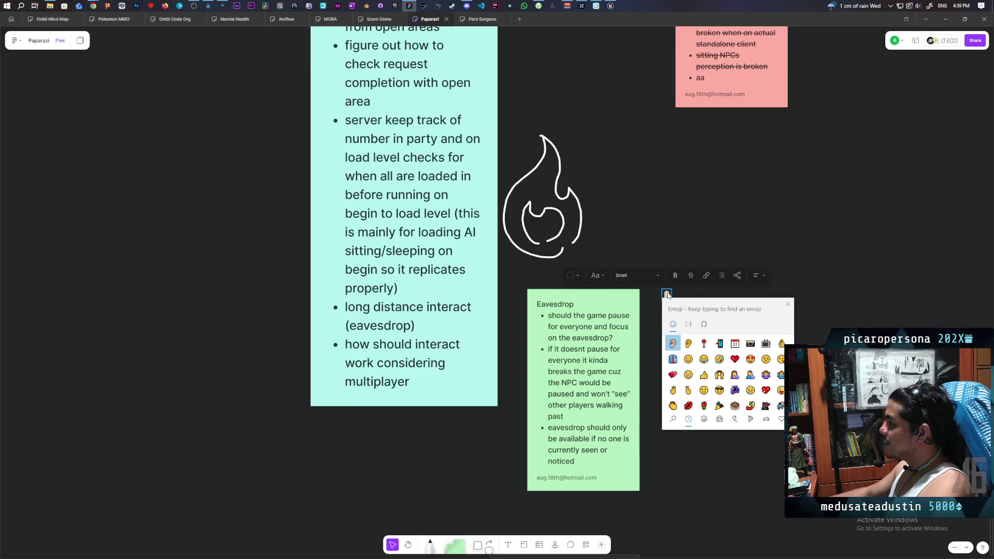
key(Escape)
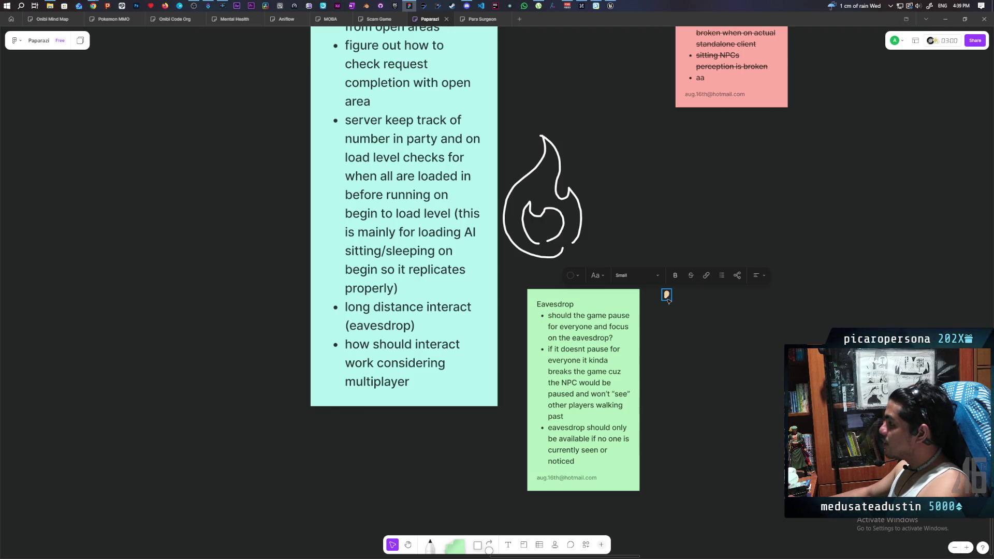
Make the ear emoji Large and move it onto the Eavesdrop note's top edge
click(650, 276)
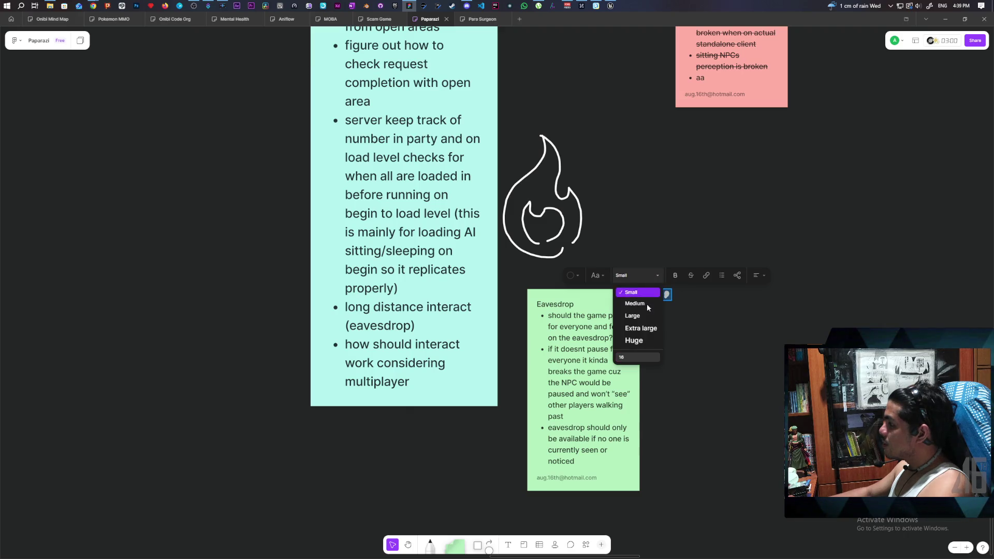
click(645, 317)
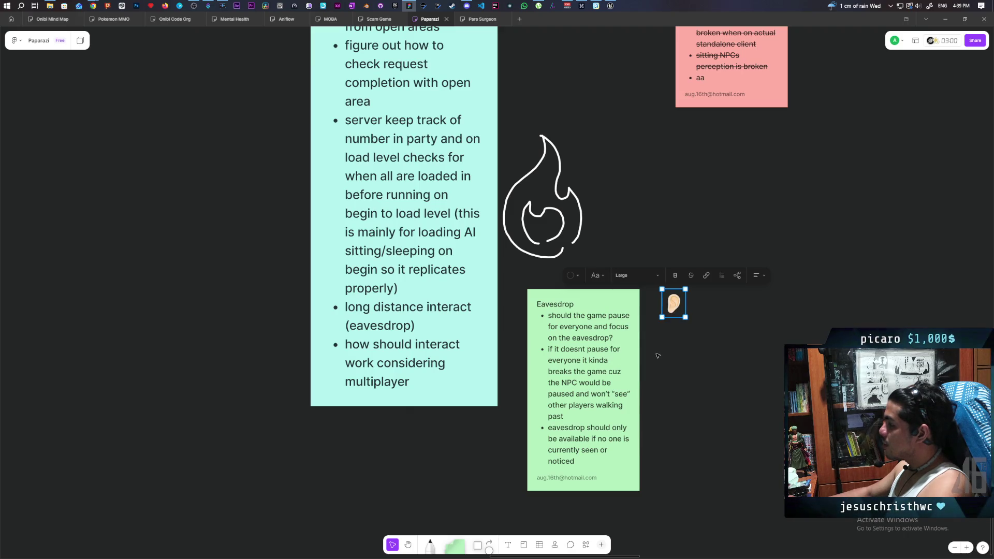
mouse_move(674, 307)
mouse_down()
mouse_move(609, 294)
mouse_move(630, 307)
mouse_move(640, 292)
mouse_move(538, 276)
mouse_move(546, 275)
mouse_up()
click(574, 282)
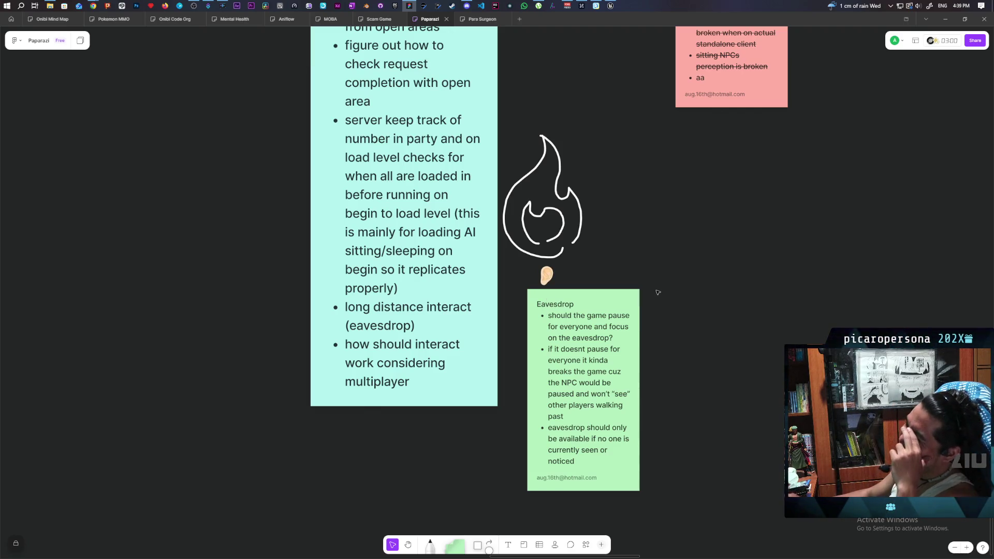
Enlarge the ear and settle it on the note's top edge, then add a blank green sticky beside it
click(554, 270)
mouse_move(555, 266)
mouse_down()
mouse_move(572, 253)
mouse_move(630, 288)
mouse_move(600, 287)
mouse_up()
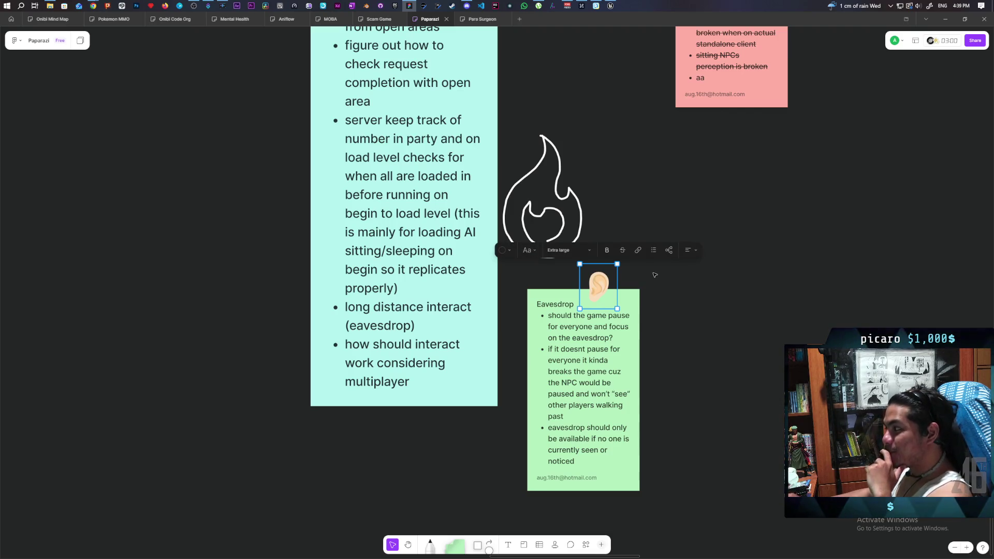
click(607, 250)
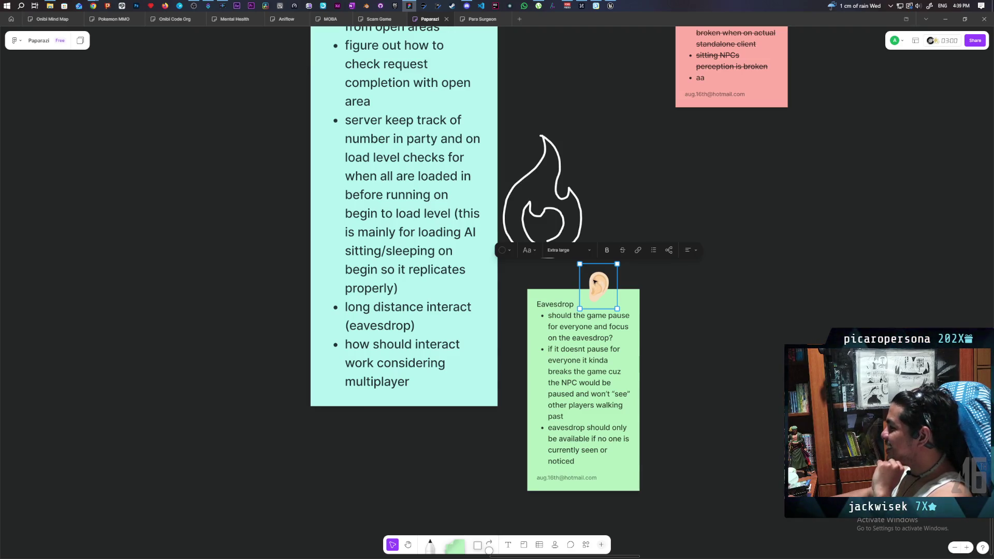
mouse_move(595, 286)
mouse_down()
mouse_move(578, 309)
mouse_move(628, 306)
mouse_move(623, 288)
mouse_move(586, 278)
mouse_move(595, 293)
mouse_move(628, 285)
mouse_up()
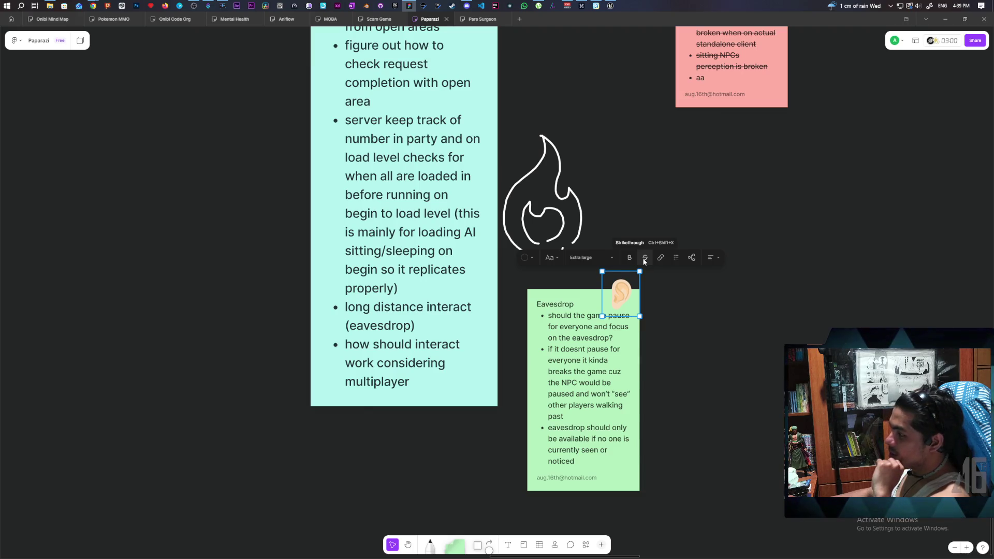
mouse_move(614, 304)
mouse_down()
mouse_move(636, 454)
mouse_move(620, 469)
mouse_move(541, 355)
mouse_move(535, 383)
mouse_move(652, 282)
mouse_move(587, 289)
mouse_up()
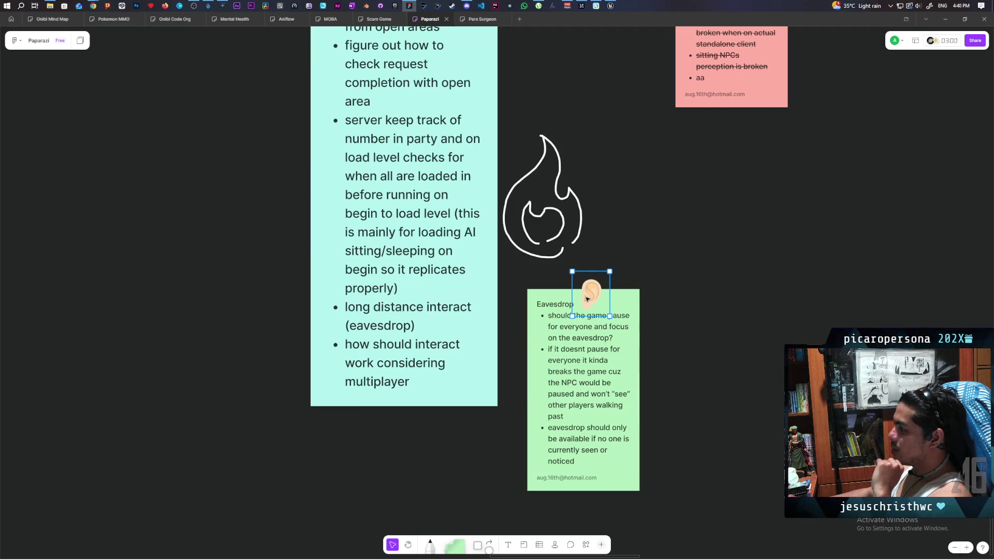
click(489, 256)
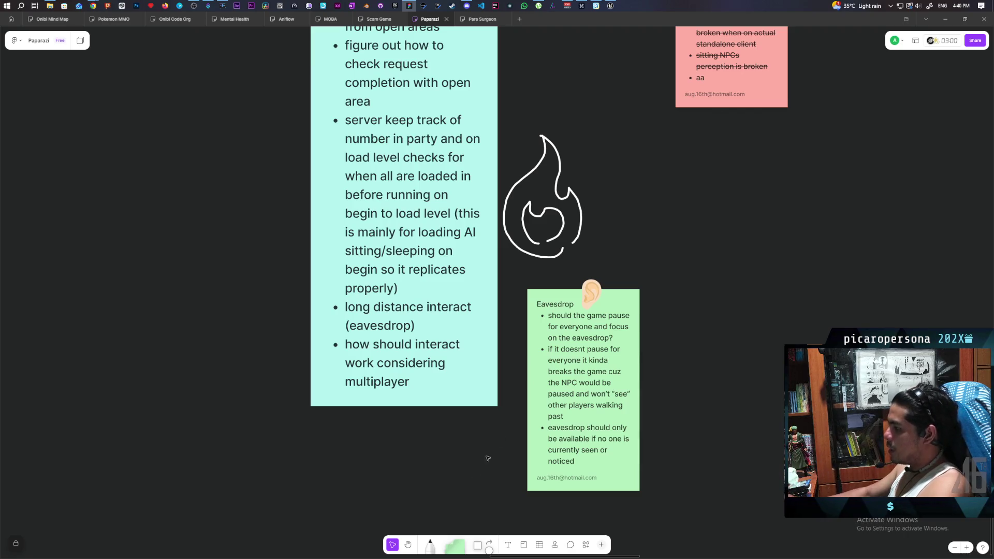
drag(454, 545, 705, 361)
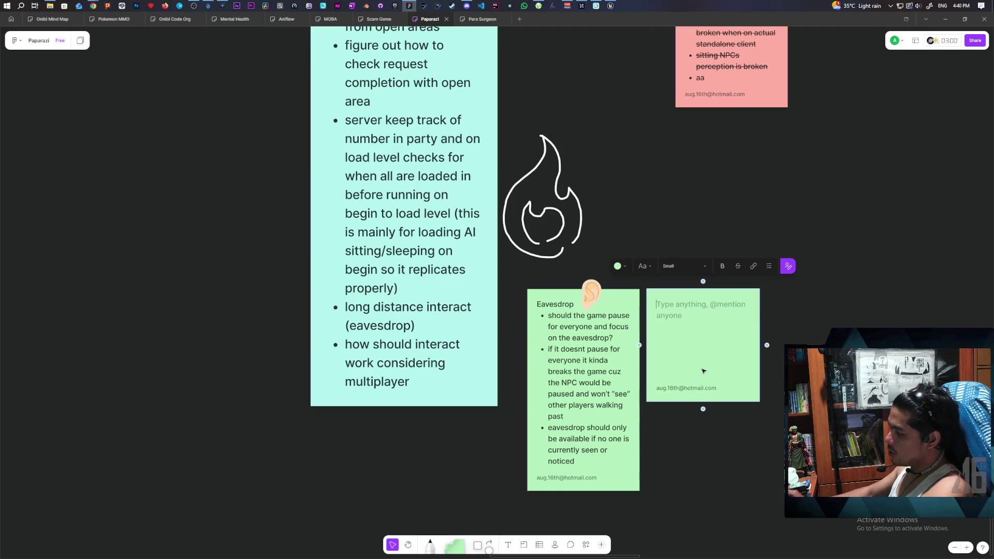
Type 'Interacting with' as the heading of the new green sticky note
text(Interactin)
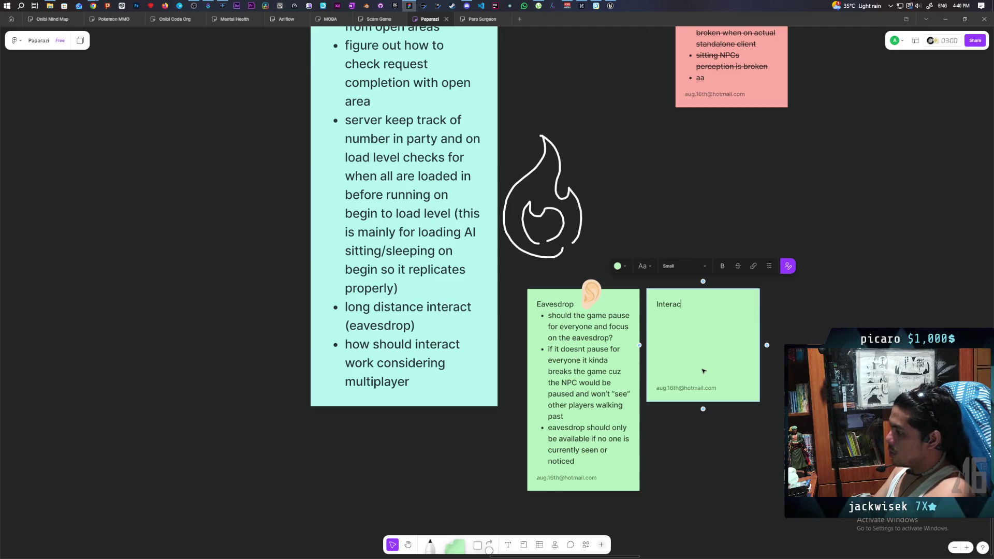
text(g with NPCs)
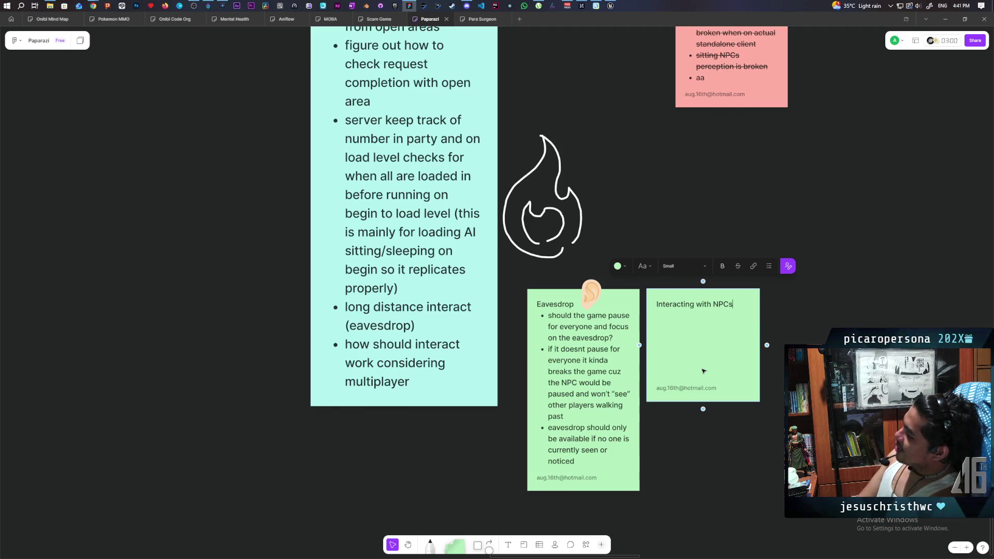
Add a bulleted point: spirits start showing up more as you progress, making information easier to get
key(Return)
click(768, 266)
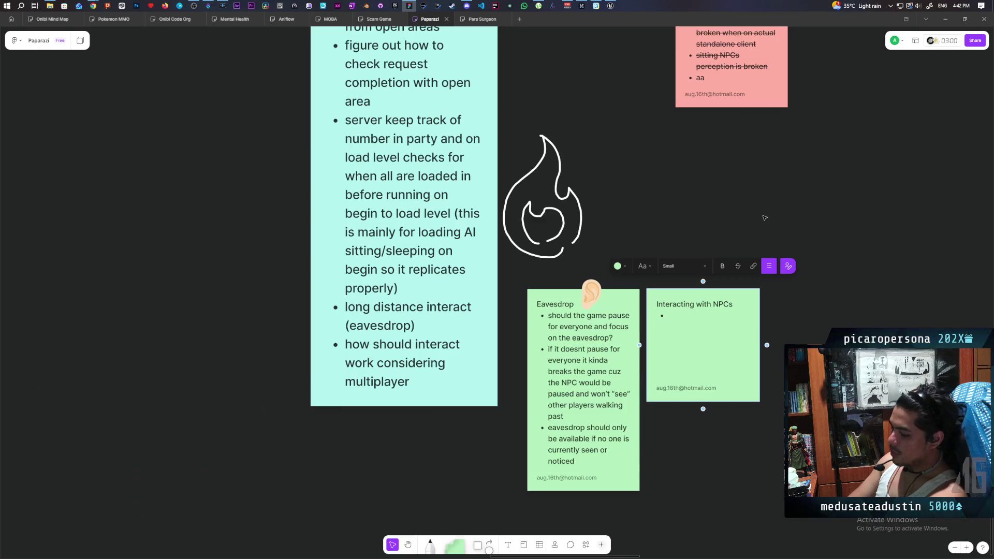
text(spirit)
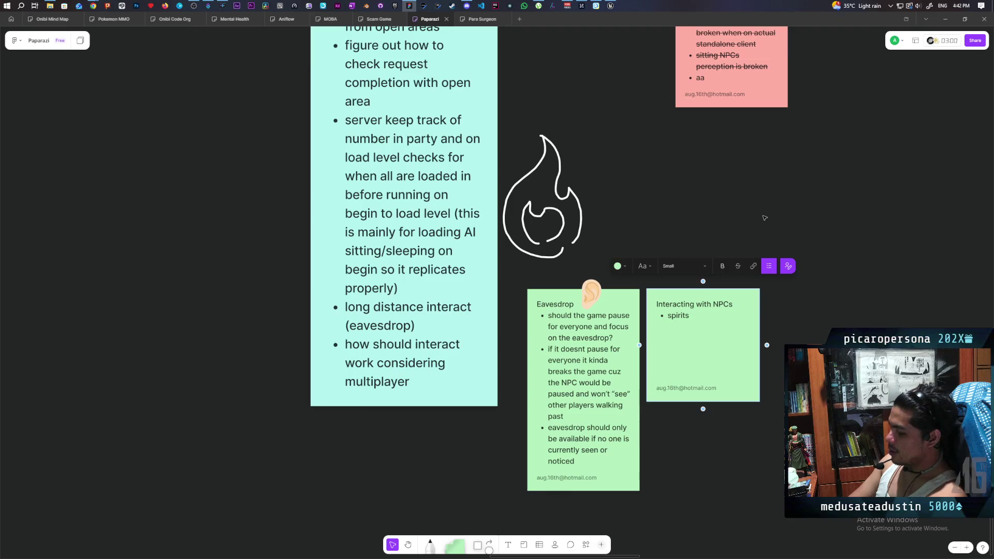
text(start showing )
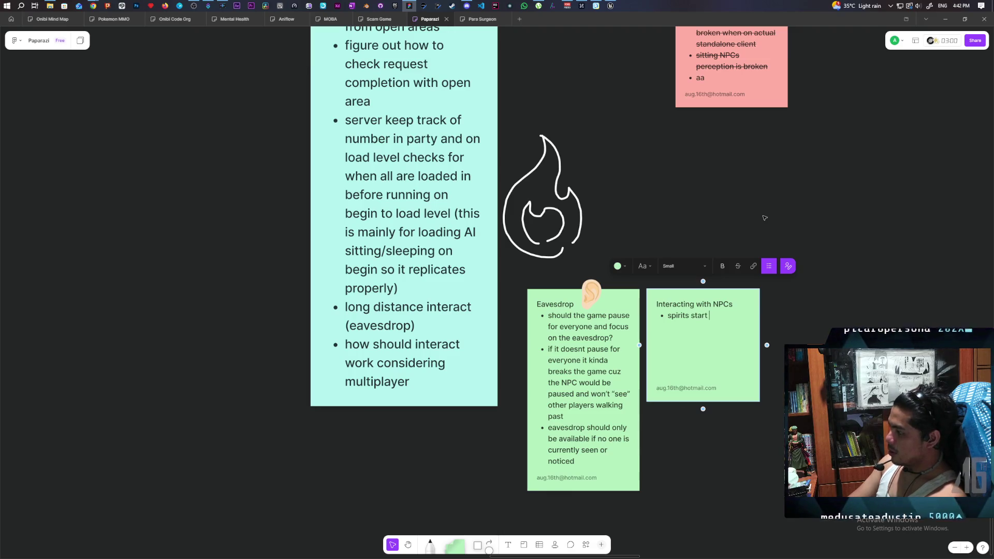
text(up mo)
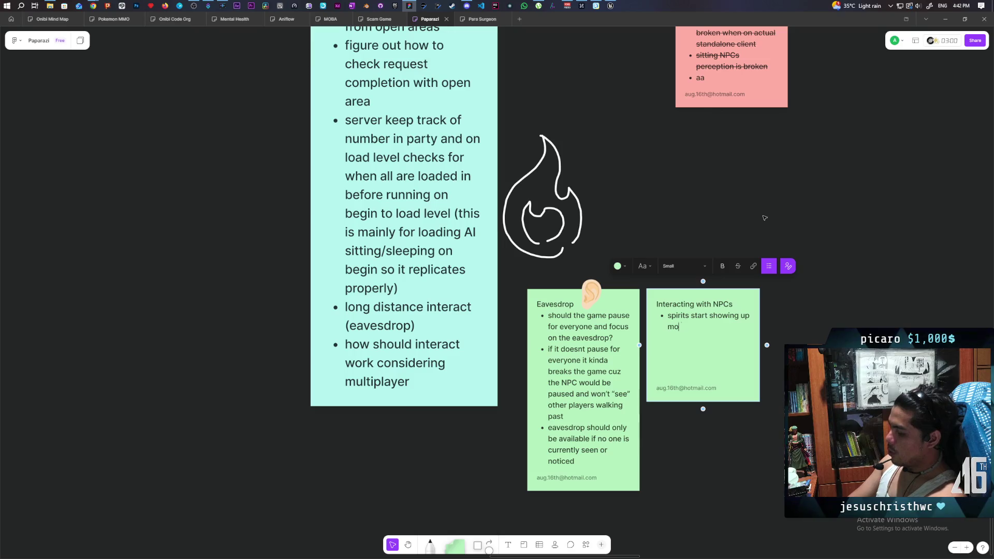
text(re as you prog)
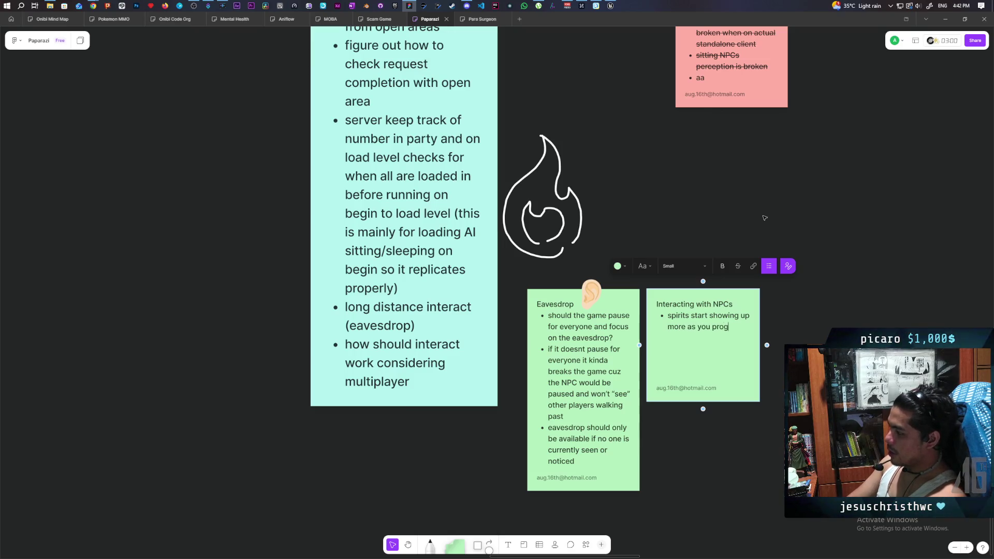
text(ress the game)
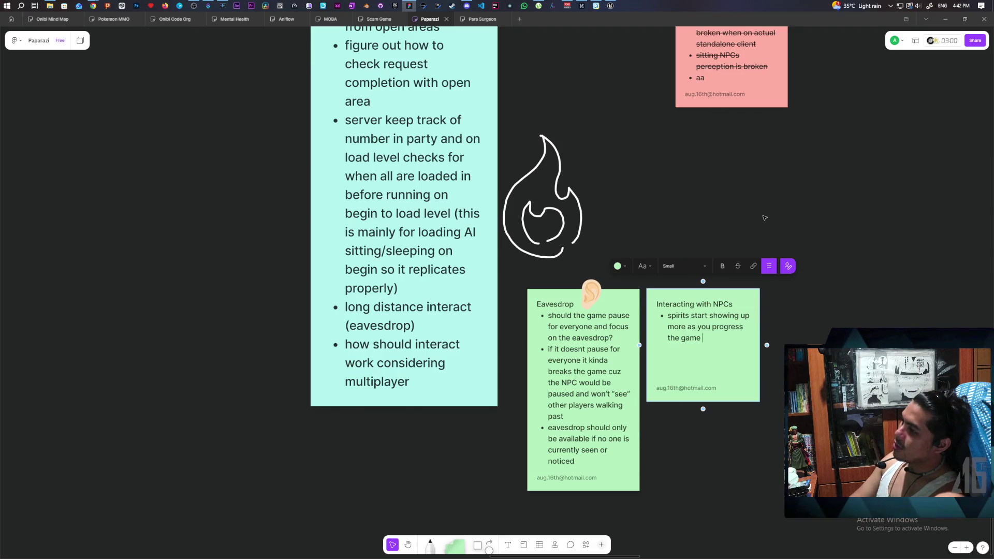
text( t)
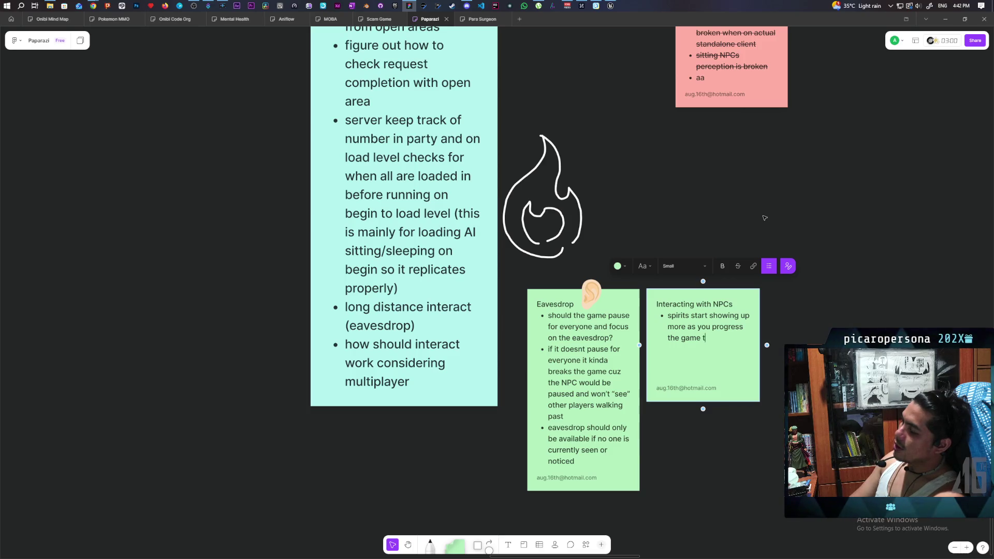
text(o make it easi)
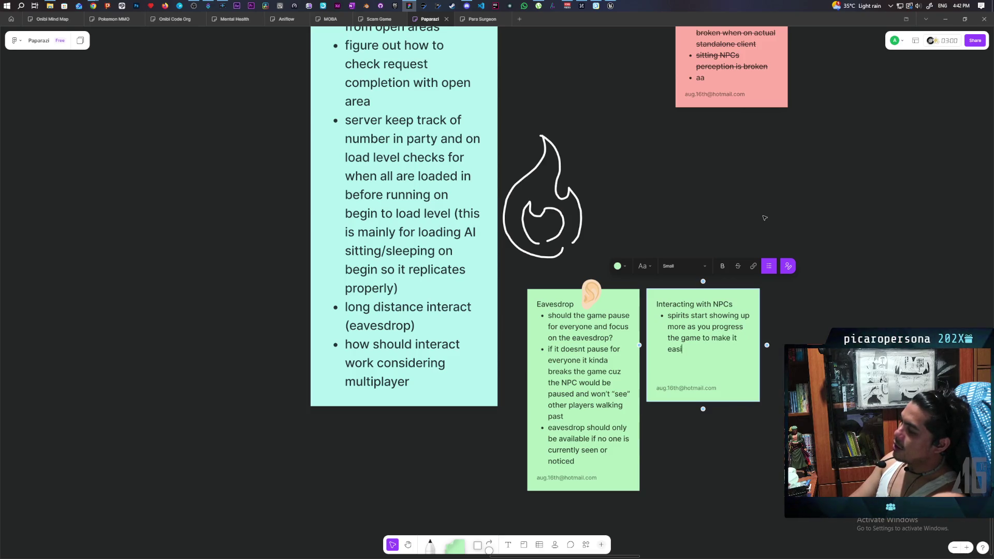
text(er to get information)
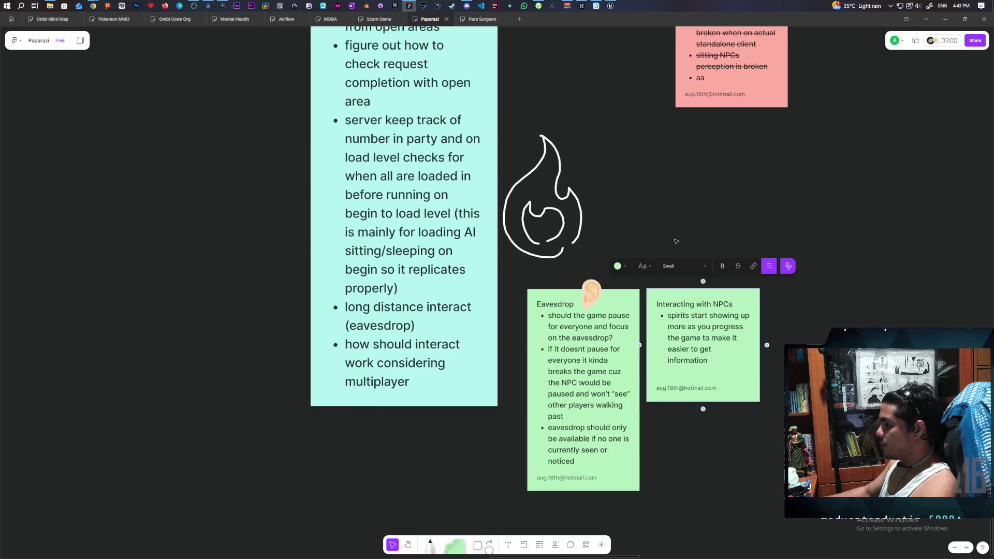
click(675, 241)
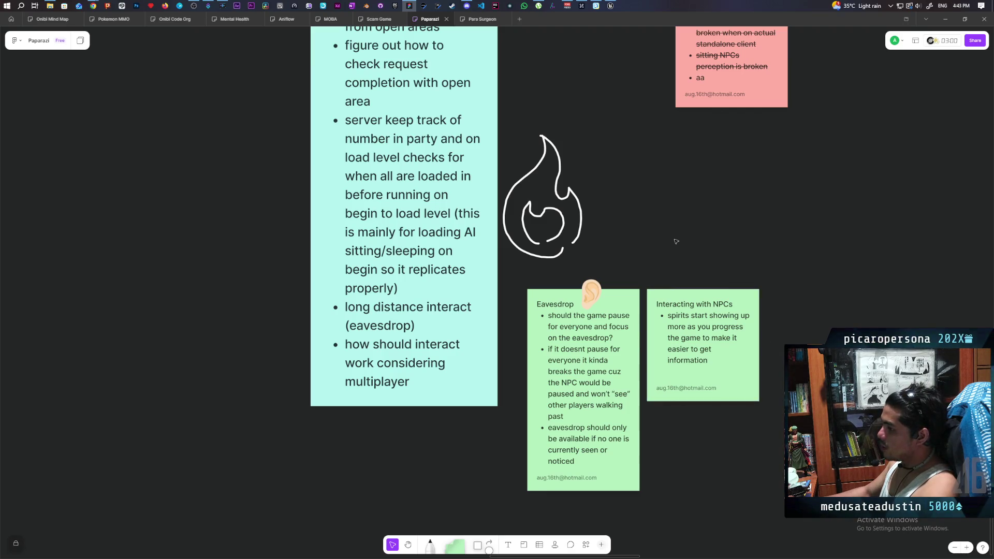
mouse_move(568, 299)
mouse_down()
mouse_move(684, 258)
mouse_move(661, 279)
mouse_up()
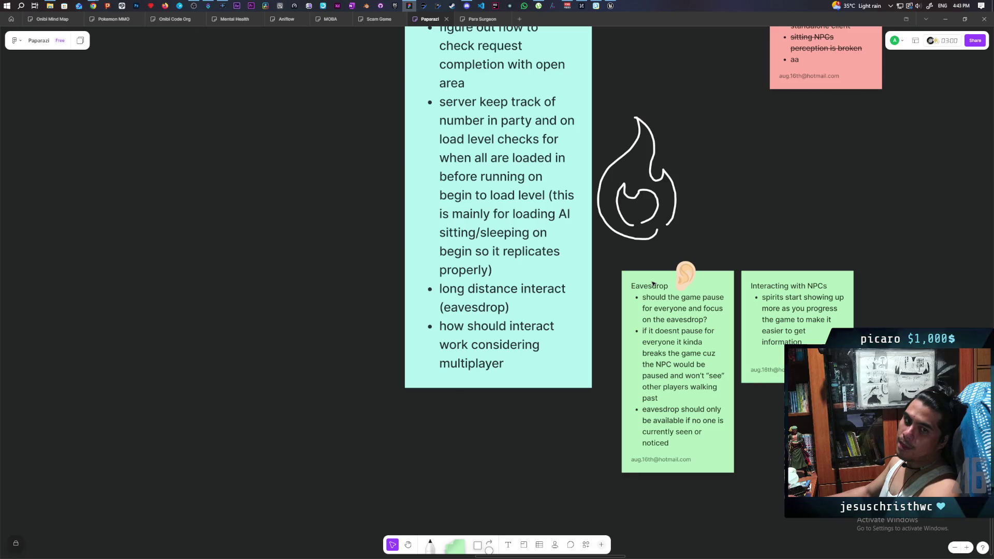
click(610, 5)
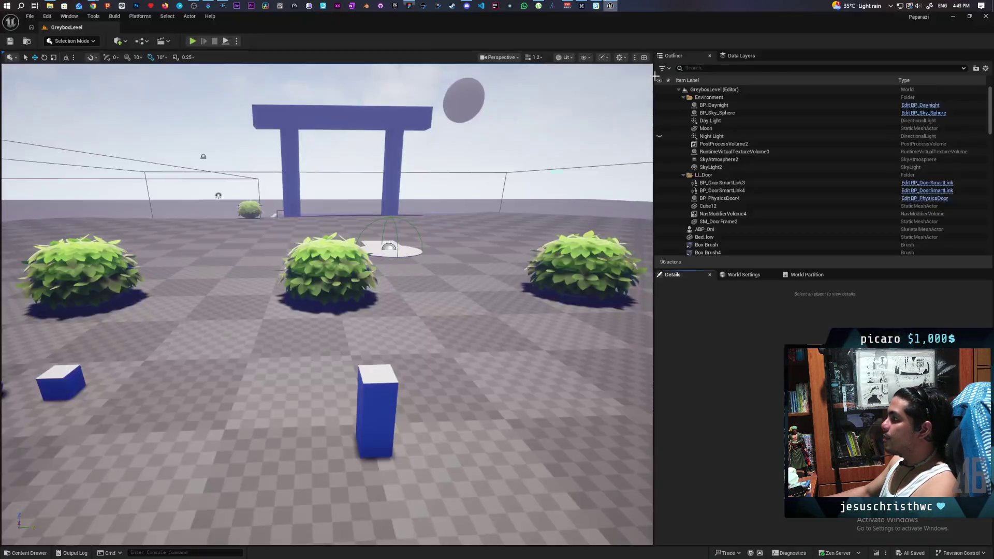
Enable Net Mode in the Play options and launch Play In Editor on the greybox level
click(237, 41)
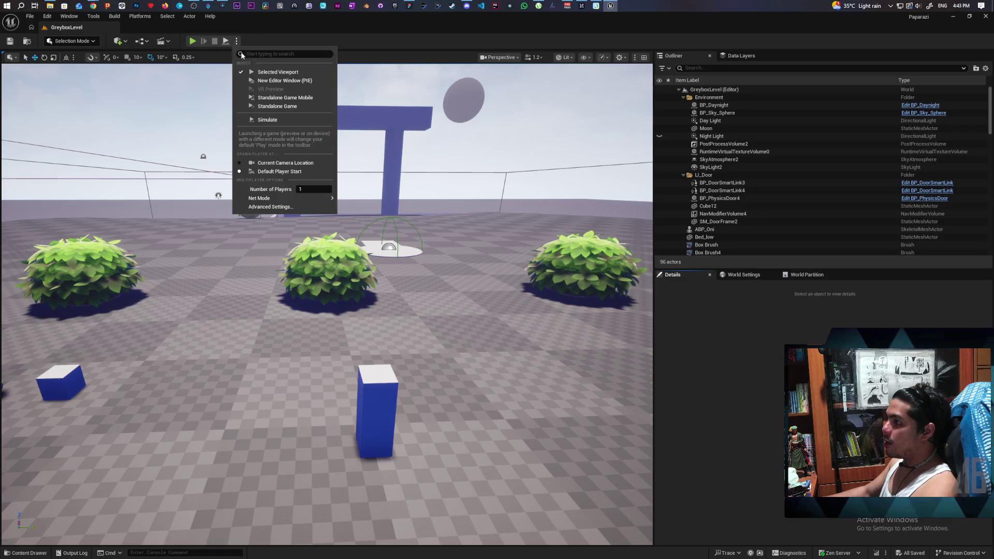
mouse_move(295, 200)
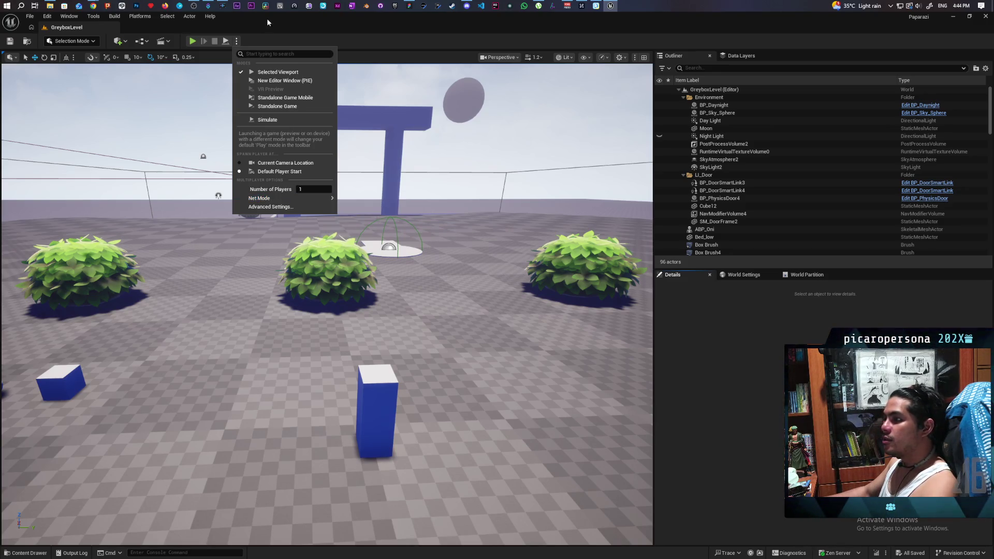
click(192, 41)
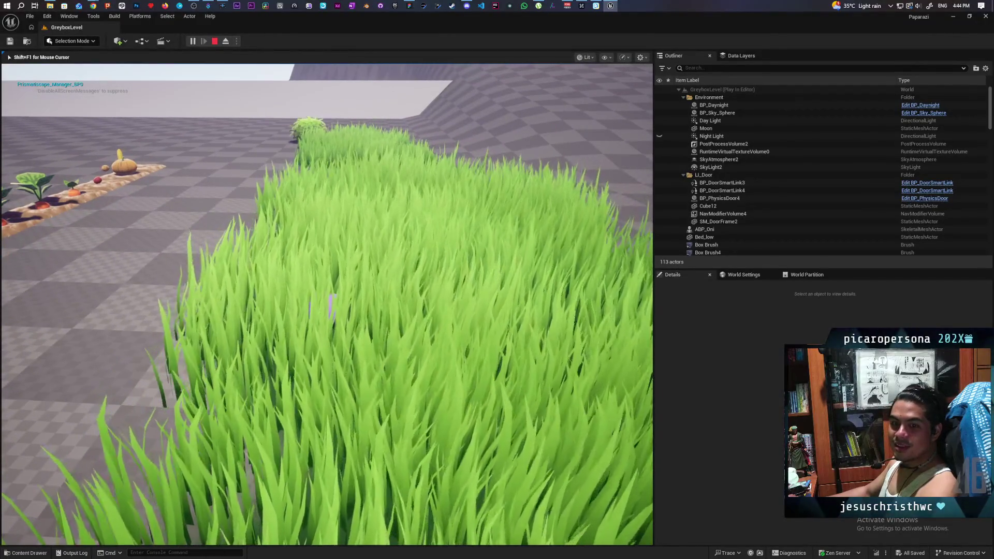
Alt-Tab over to the Paparazzi whiteboard while the play session runs
key(alt+Tab)
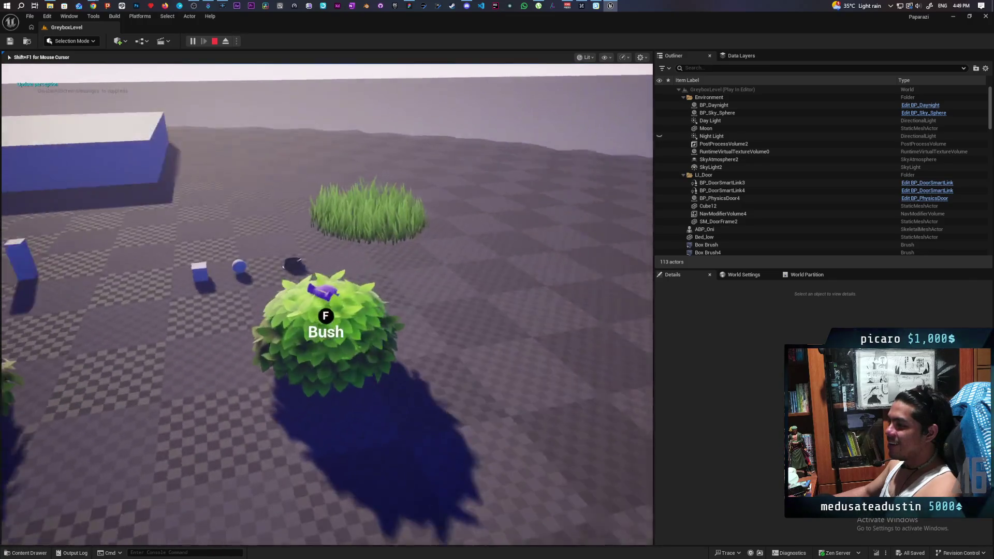
Walk the character through the grass into a bush and back out, jumping near the grass strips
key(w)
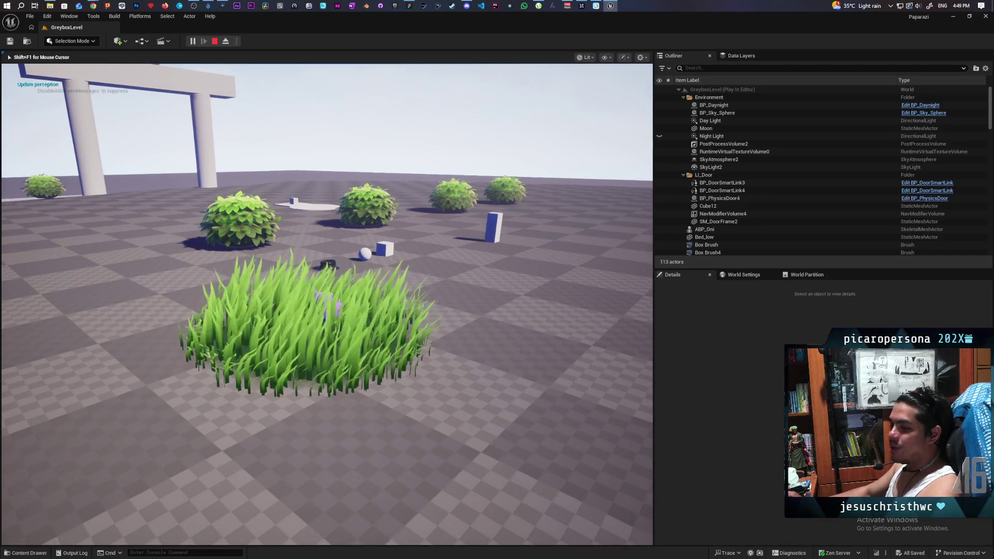
key(w)
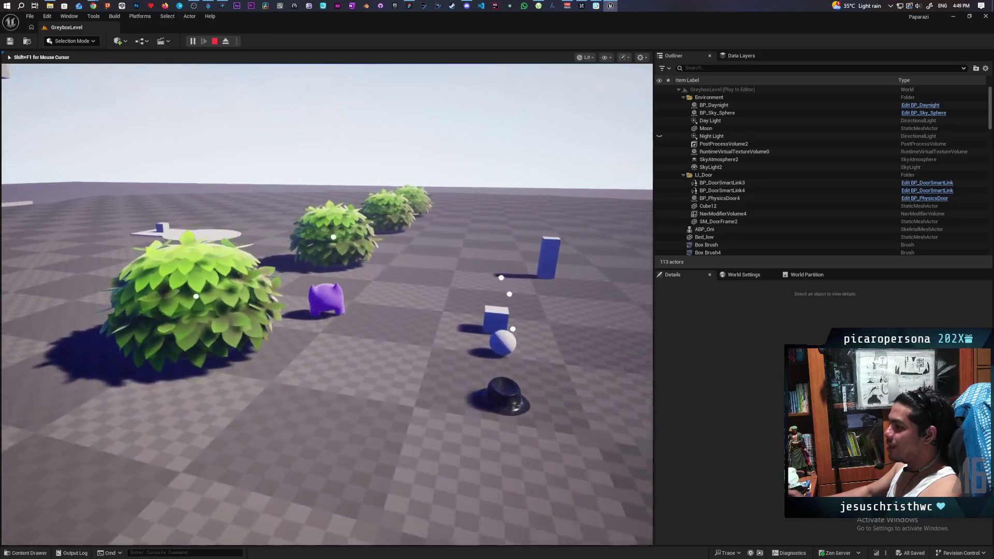
key(w)
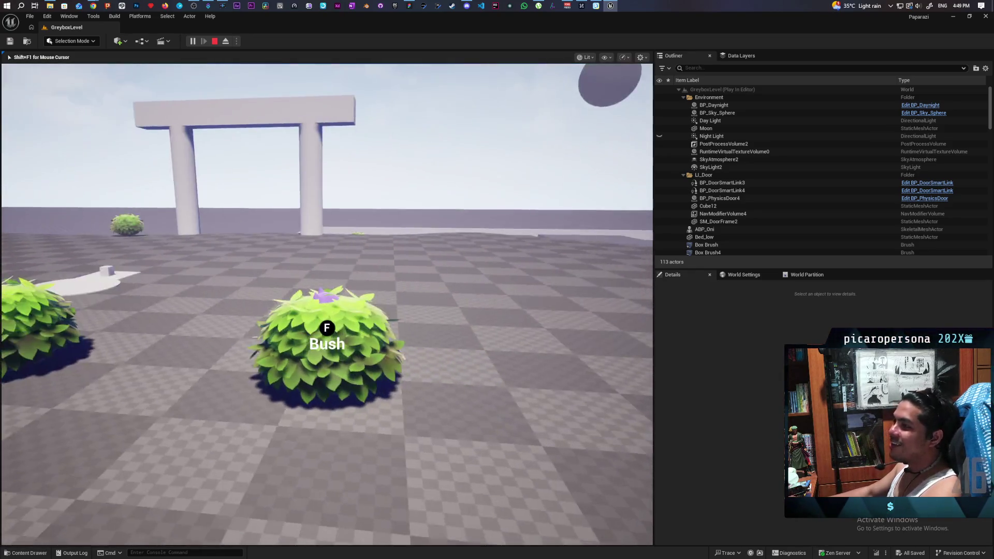
key(w)
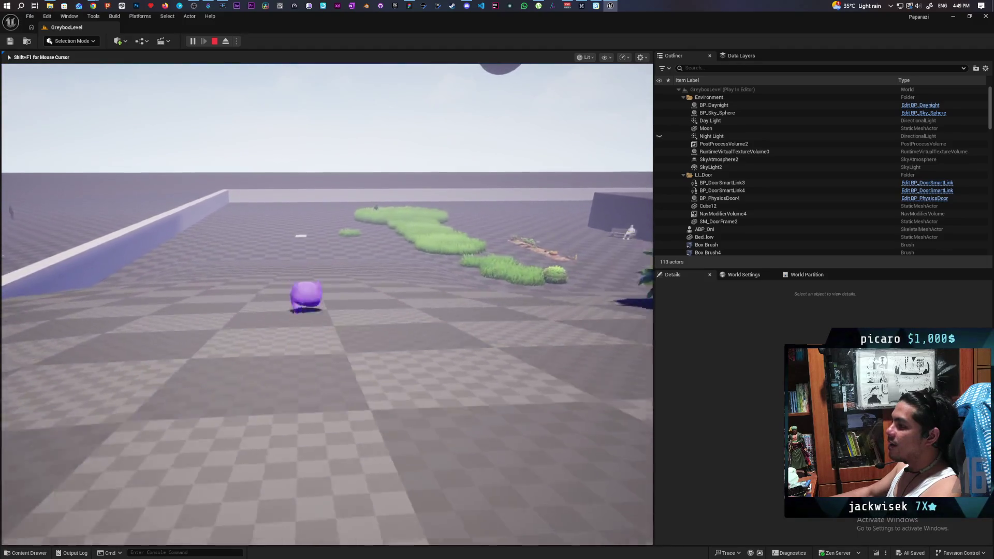
key(space)
key(space)
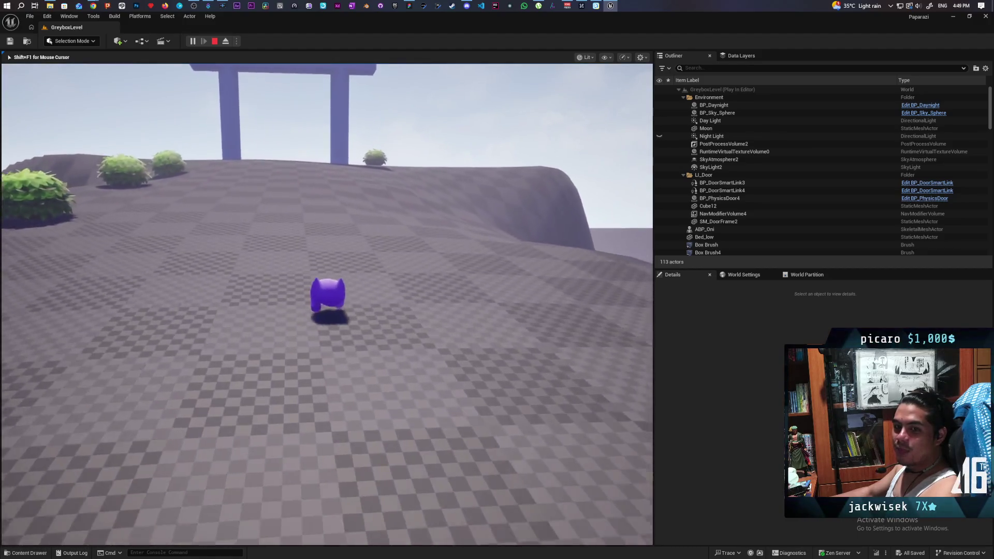
key(space)
Move past the torii gate, circle the blue pillar, then walk up to a bush and interact with it
key(w)
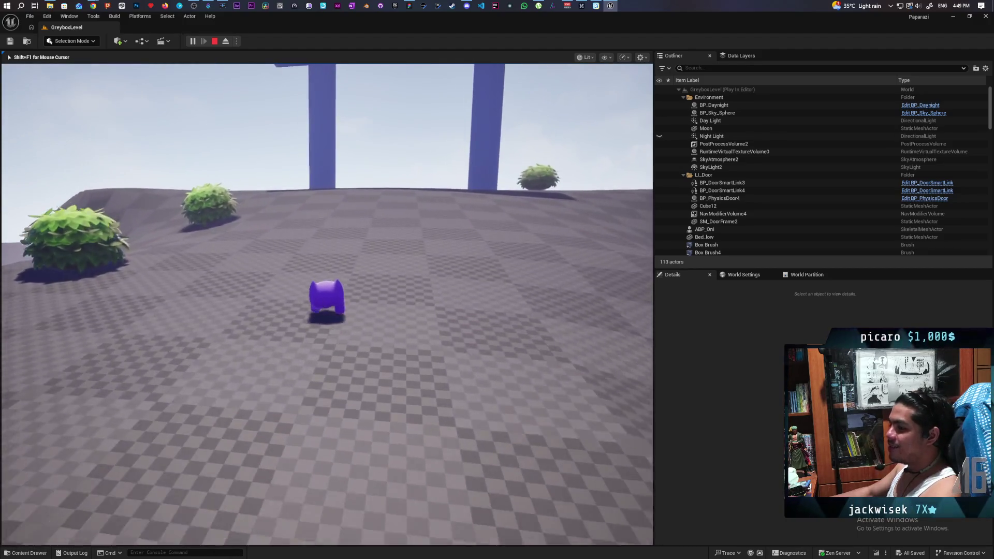
key(w)
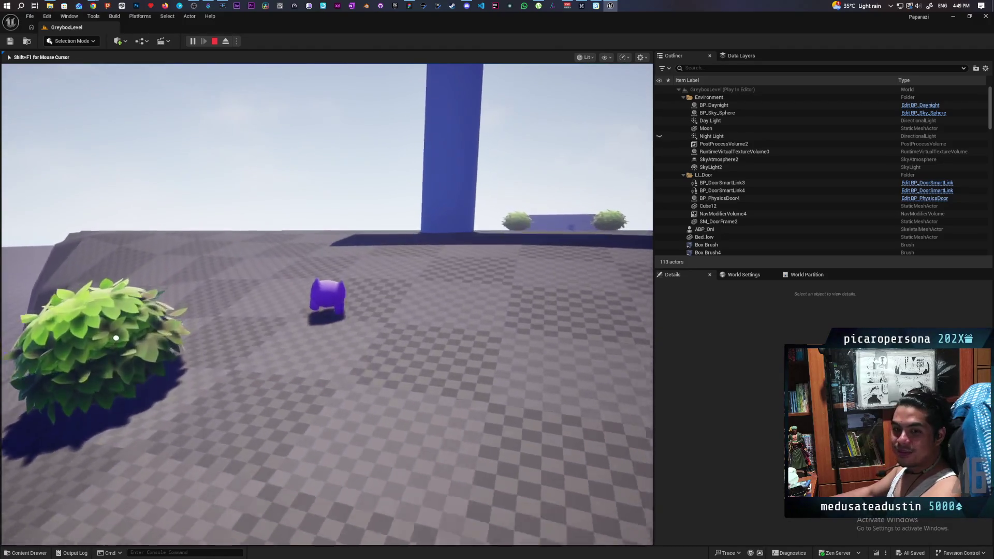
key(w)
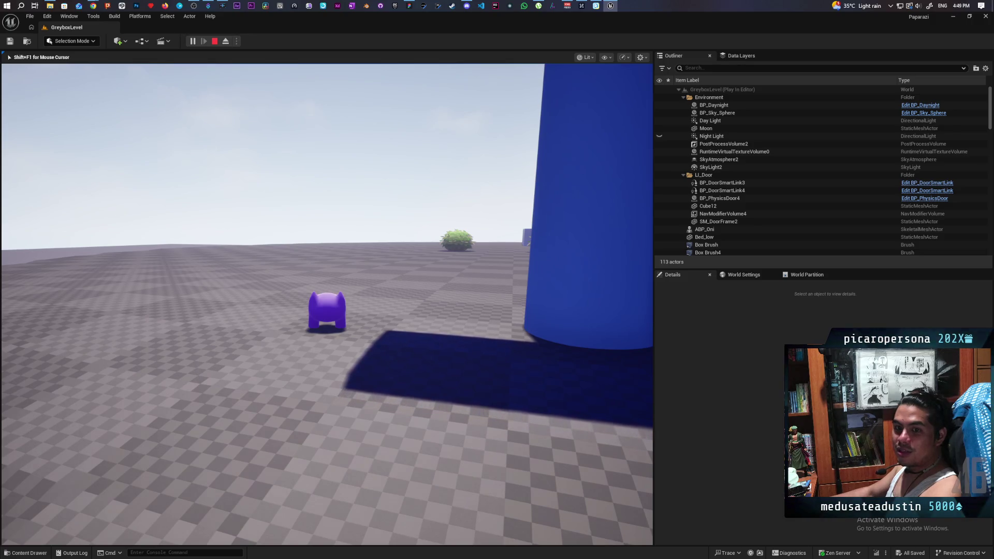
key(w)
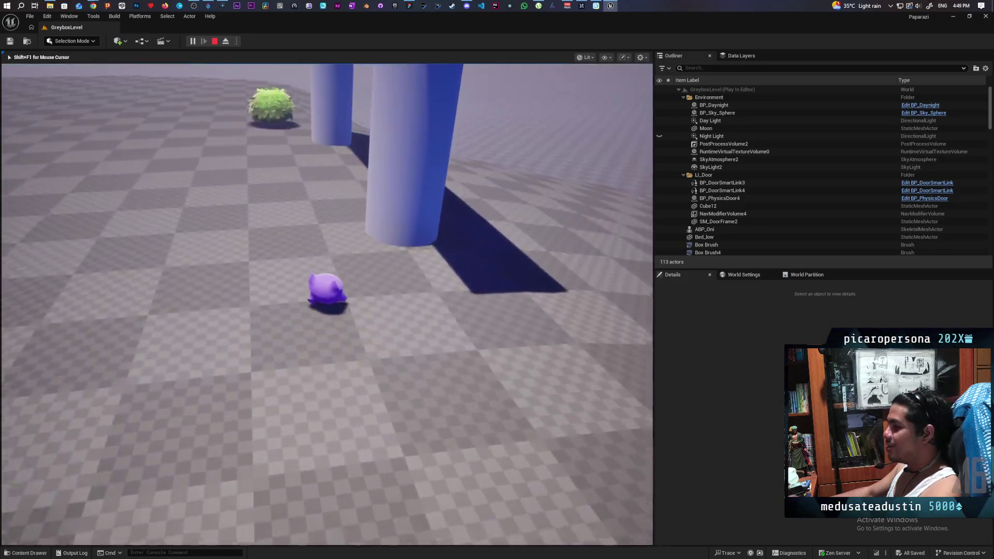
key(w)
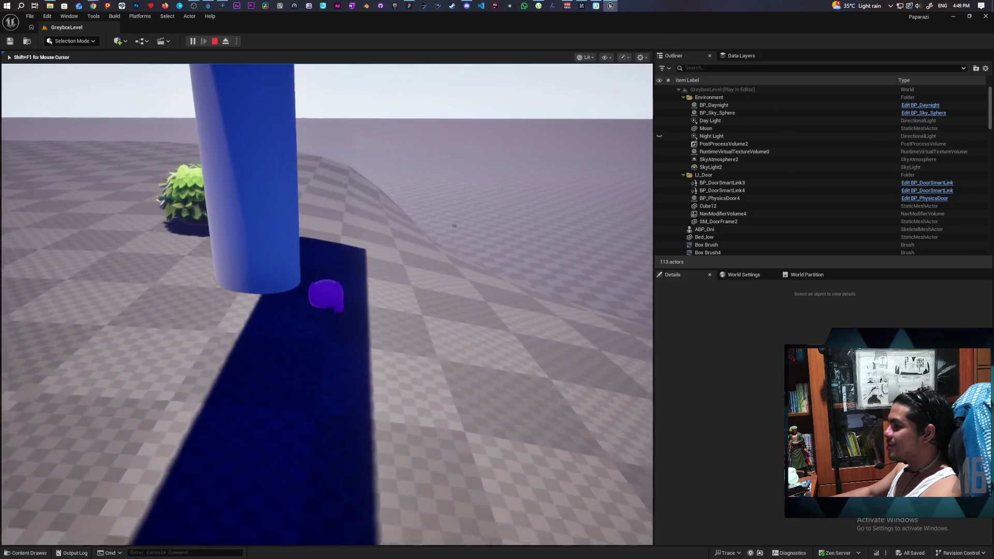
key(w)
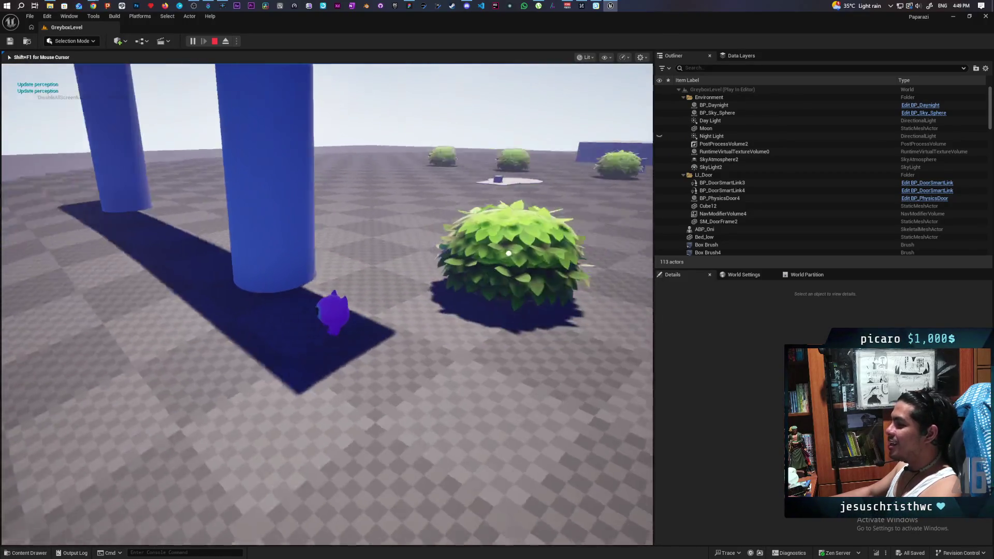
key(w)
key(e)
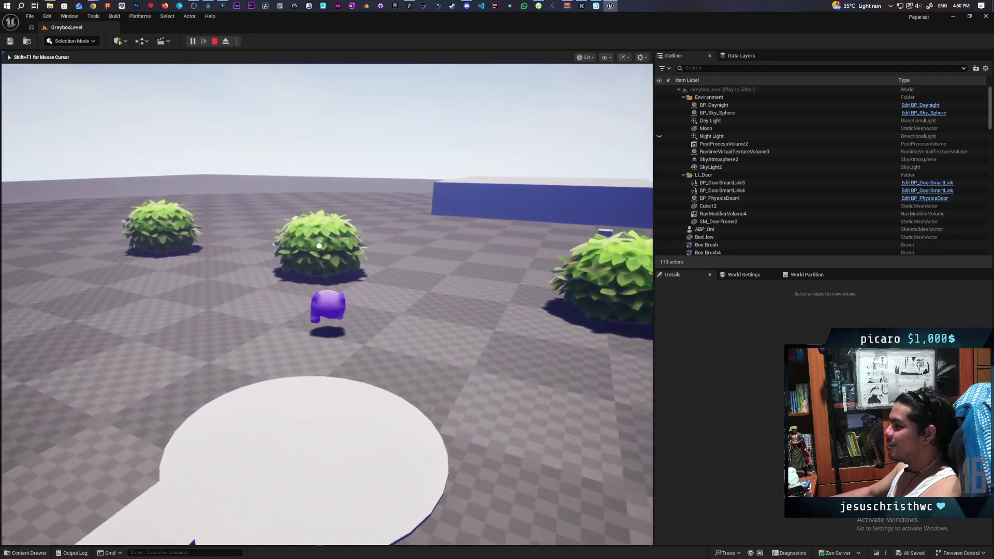
Walk the character through the grass patch and back toward the pillar and bush
key(w)
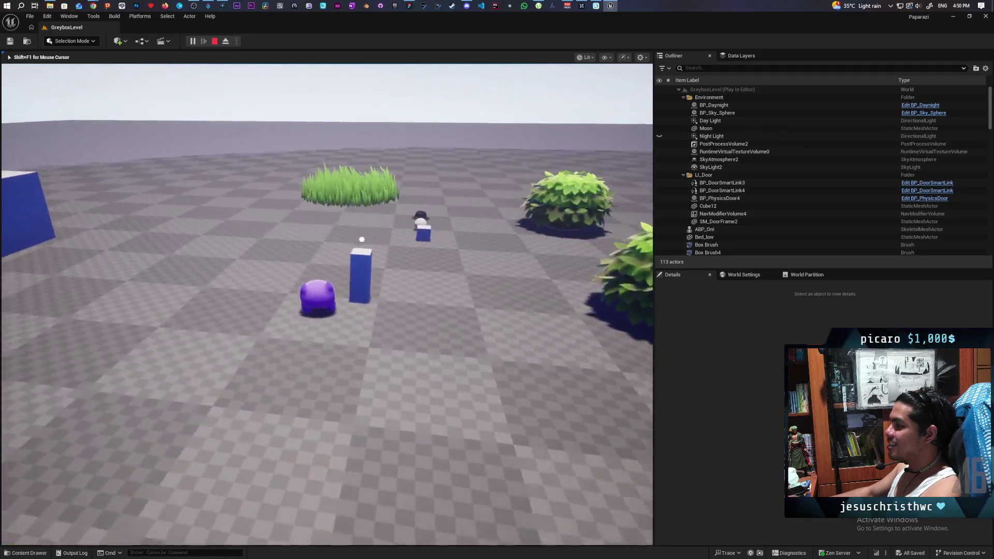
key(w)
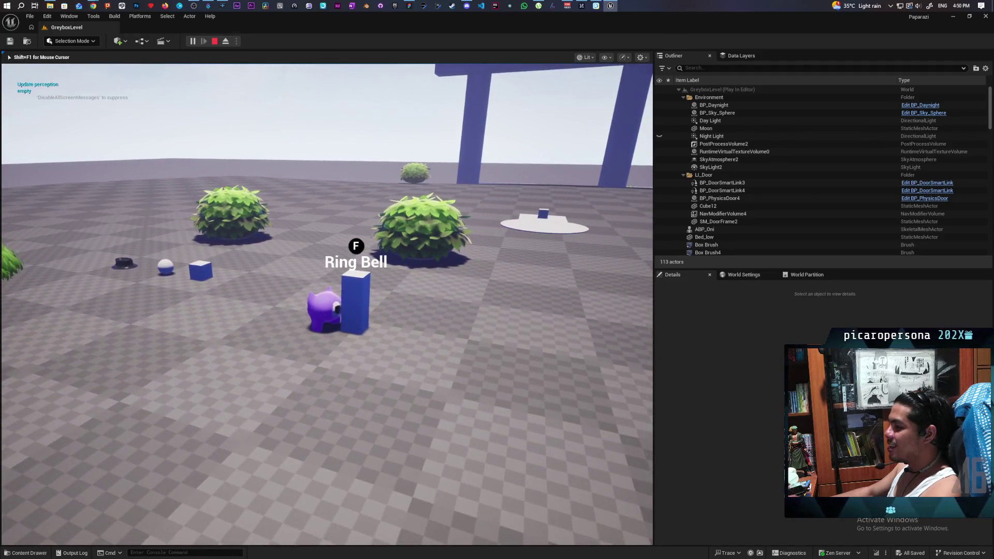
key(w)
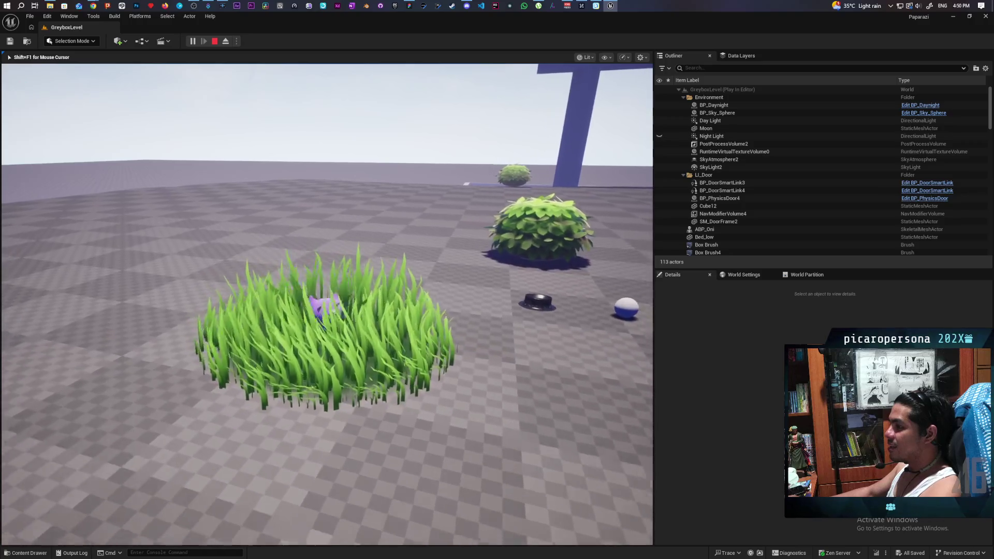
key(w)
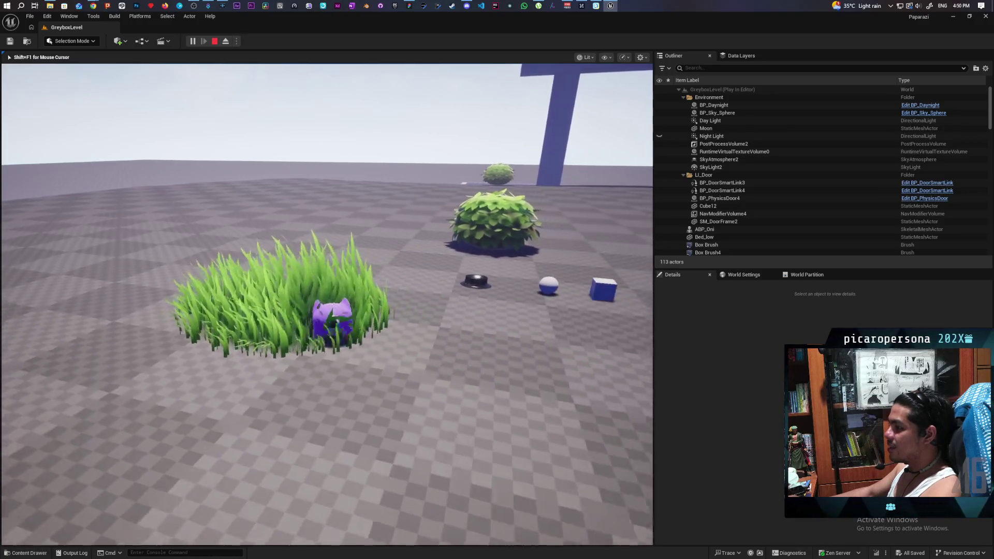
key(w)
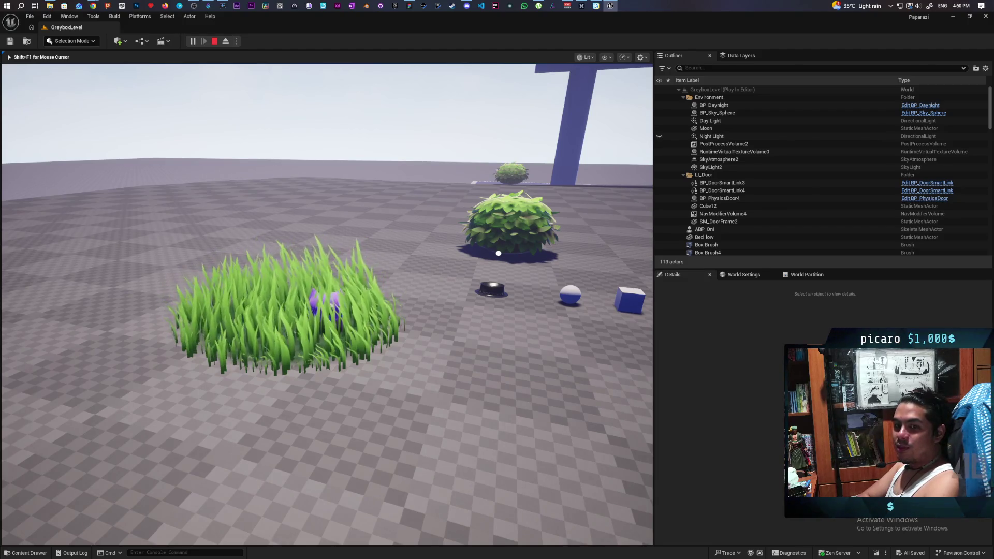
key(w)
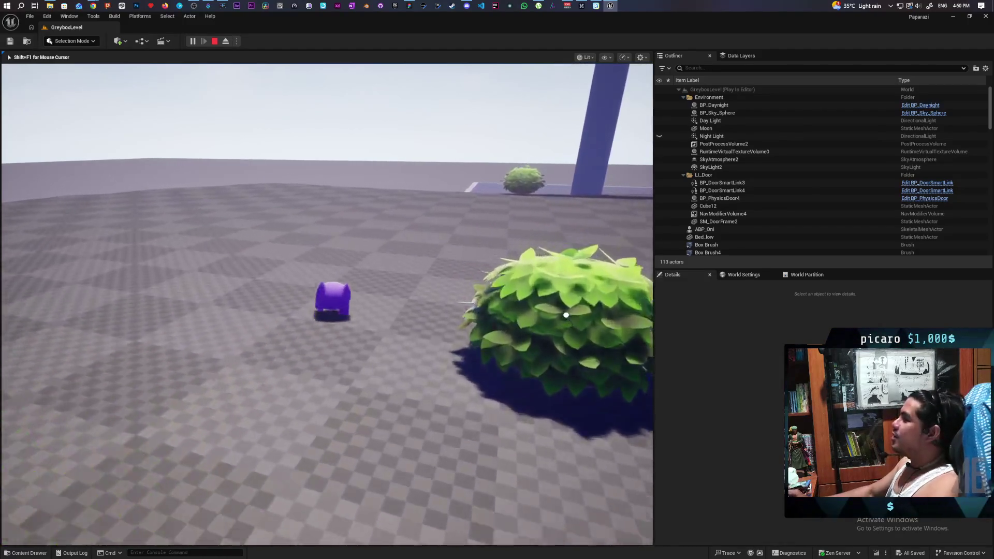
key(w)
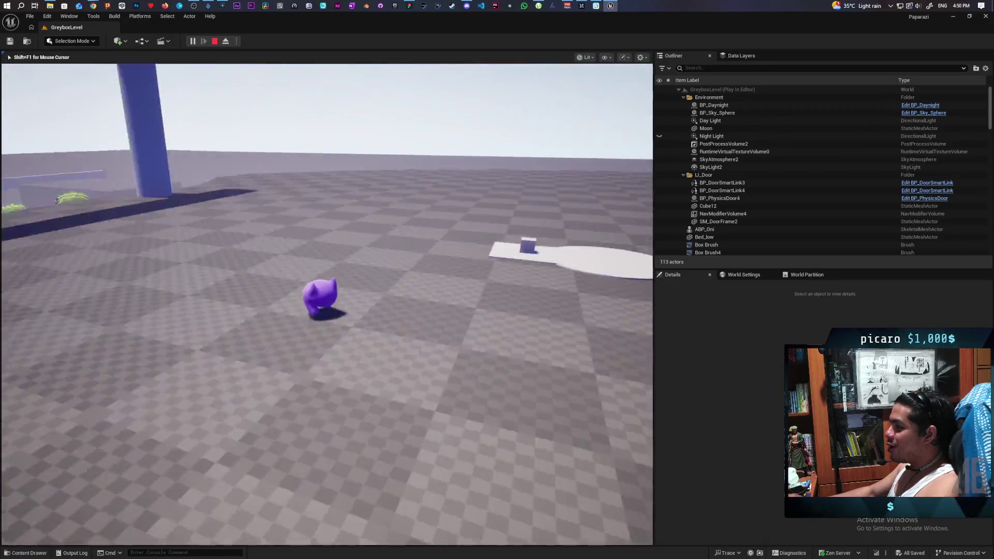
key(w)
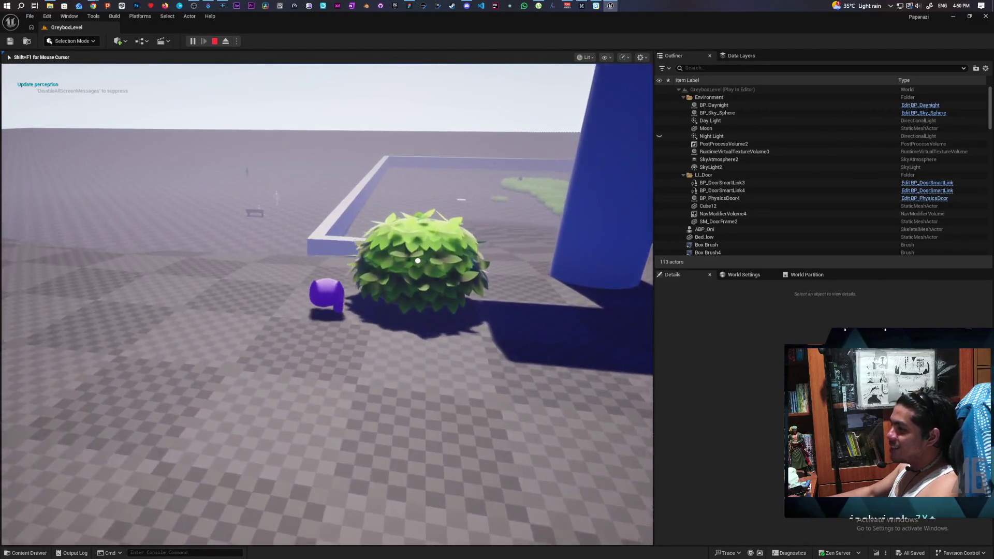
Stop the Unreal play session and return to the Paparazi whiteboard
key(Escape)
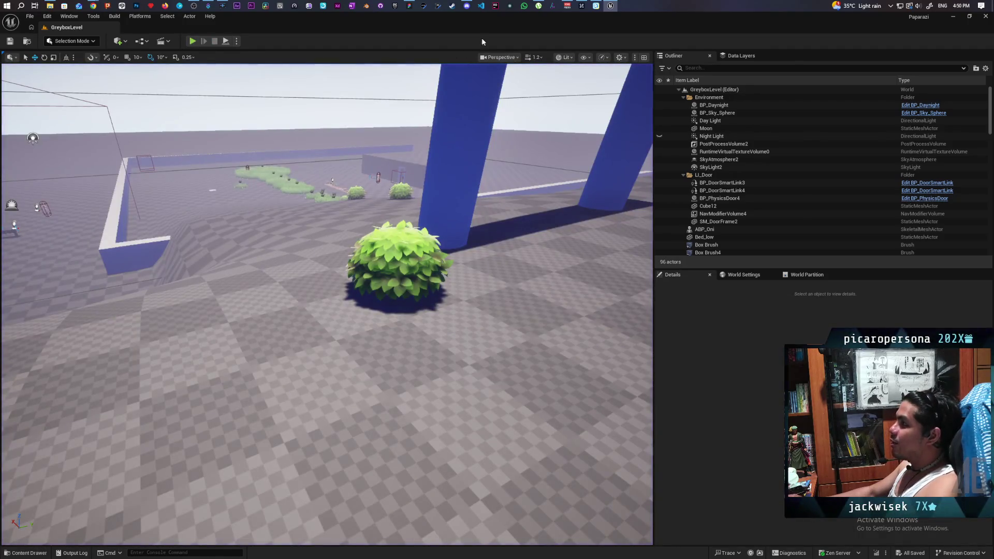
mouse_move(467, 8)
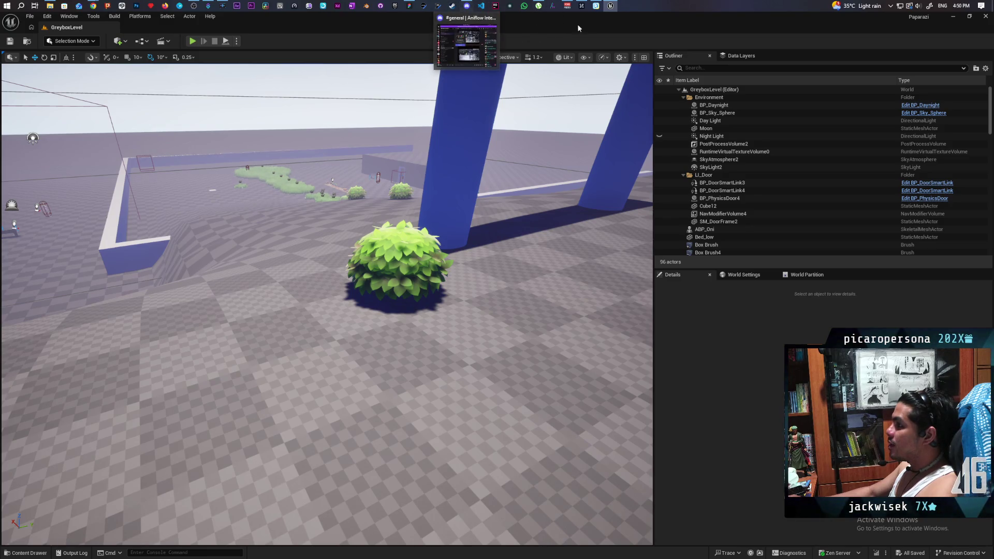
click(410, 7)
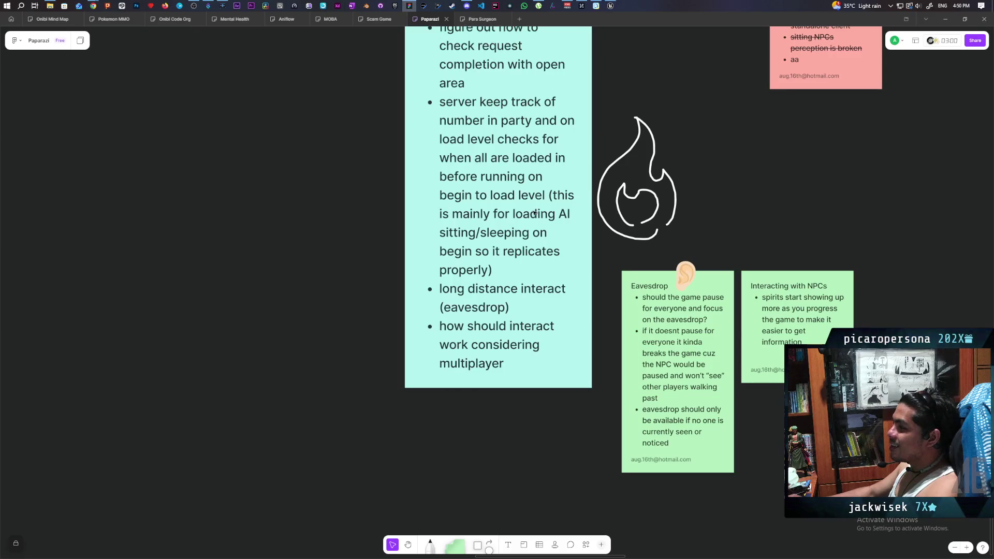
Place a yellow sticky note on the Paparazi board and type 'List of things to solve' as its title
scroll(716, 245, left, 3)
scroll(621, 357, right, 3)
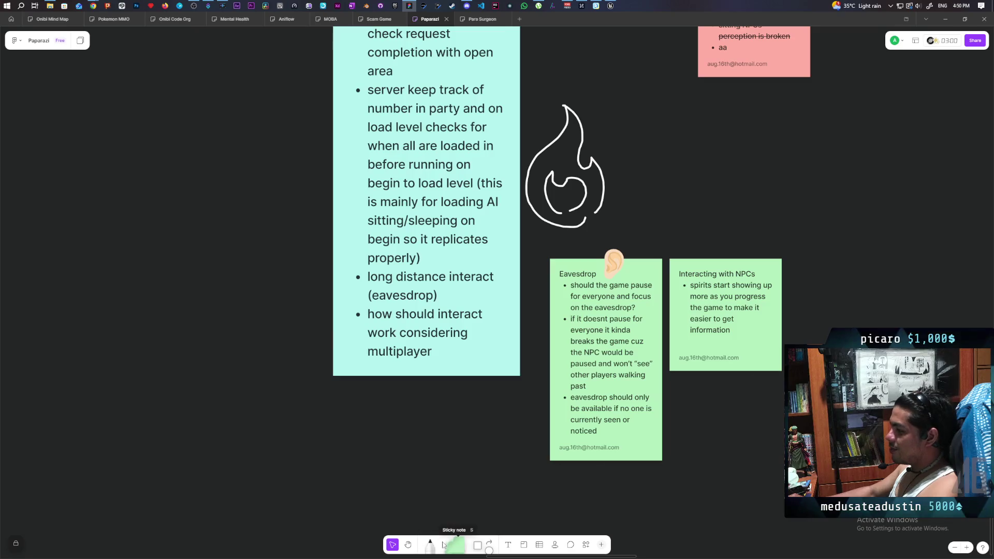
click(455, 544)
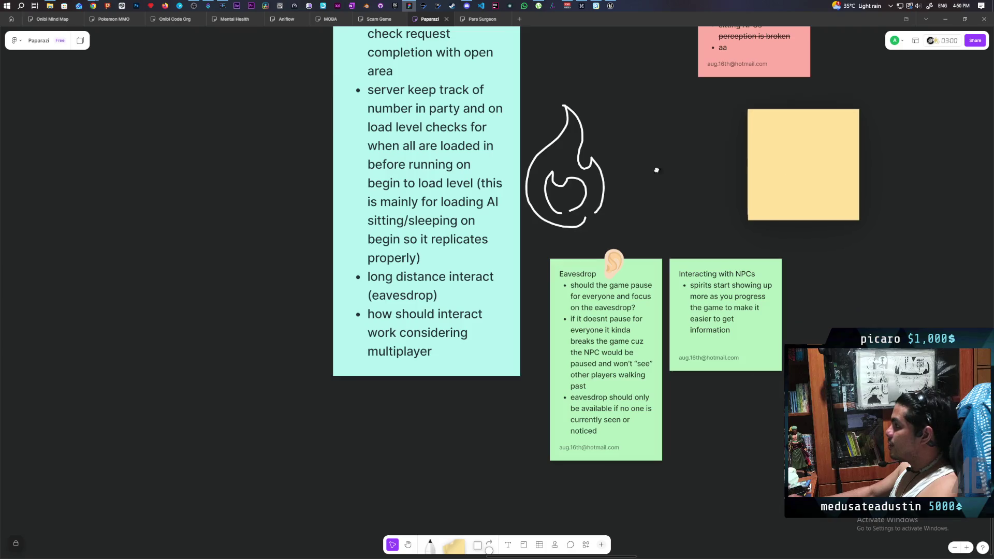
click(185, 148)
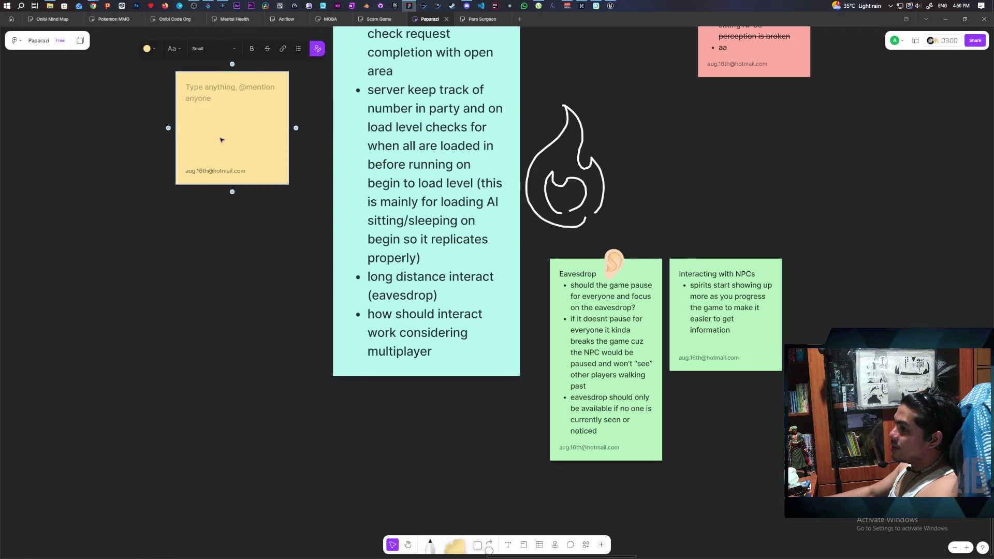
text(List of things to solve)
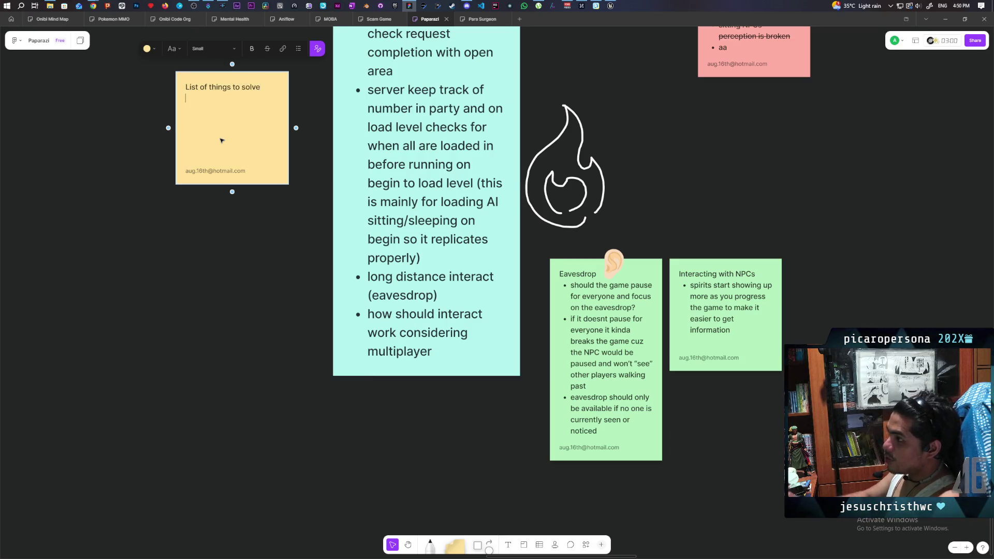
Turn the line under the sticky note's title into a bullet
click(298, 49)
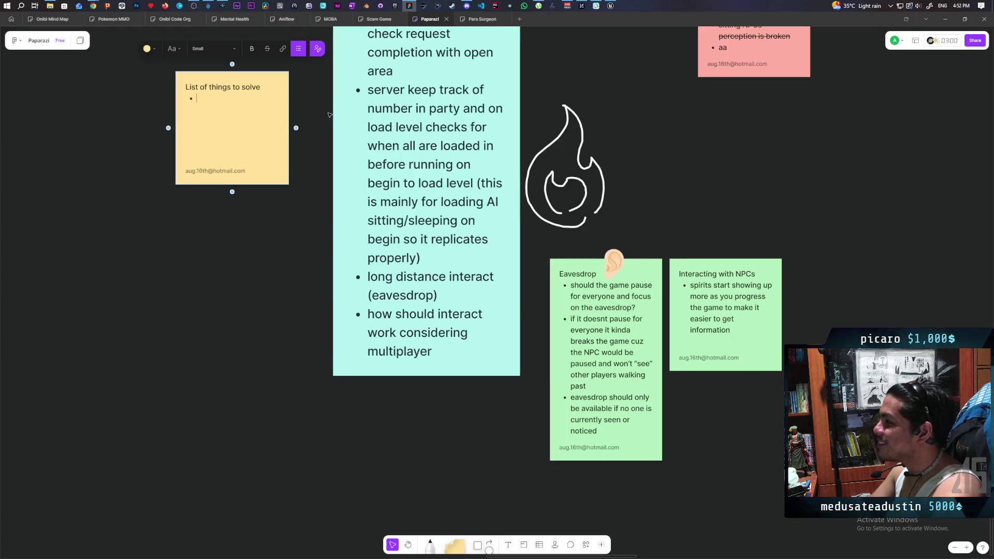
Enter 'location based request completion' as the first bullet and start a new bullet below
text(k)
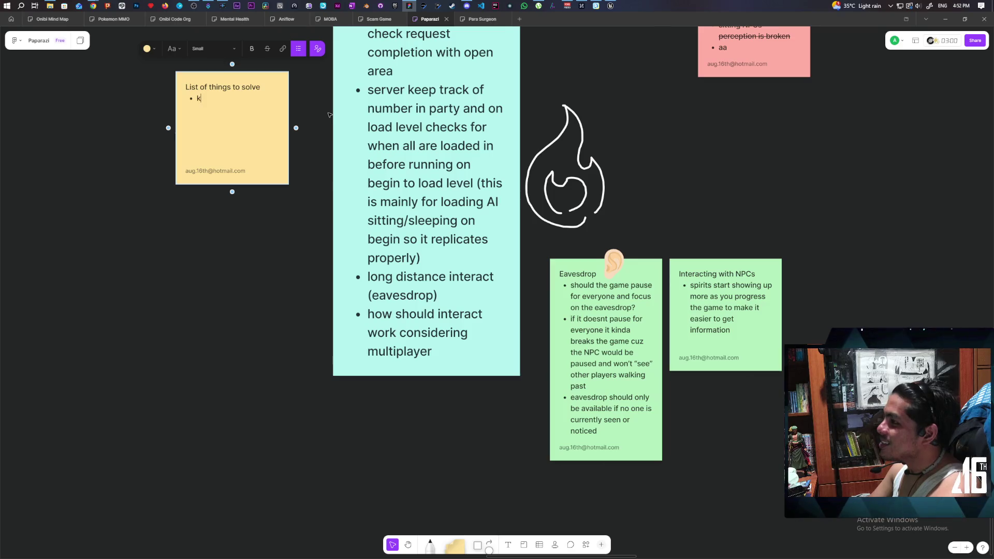
key(BackSpace)
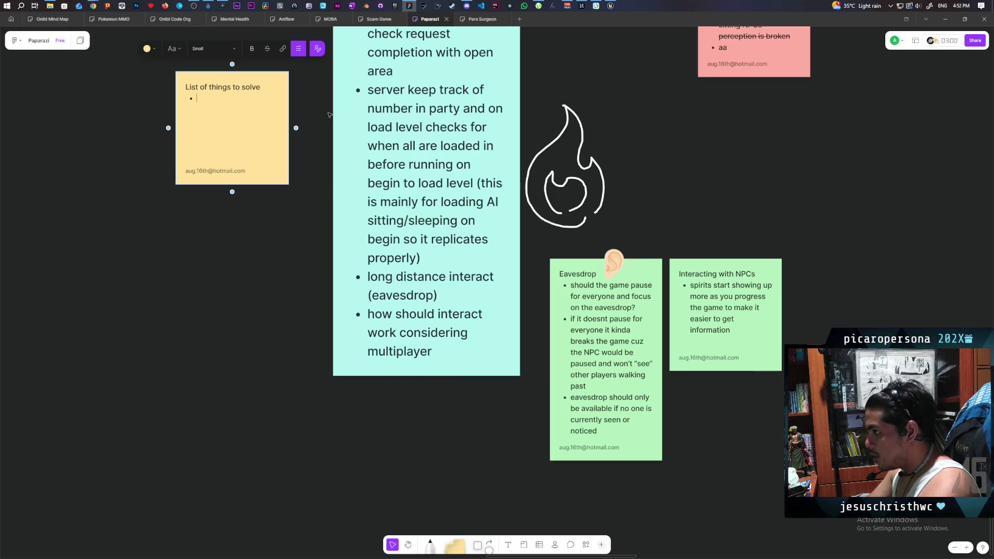
text(loca)
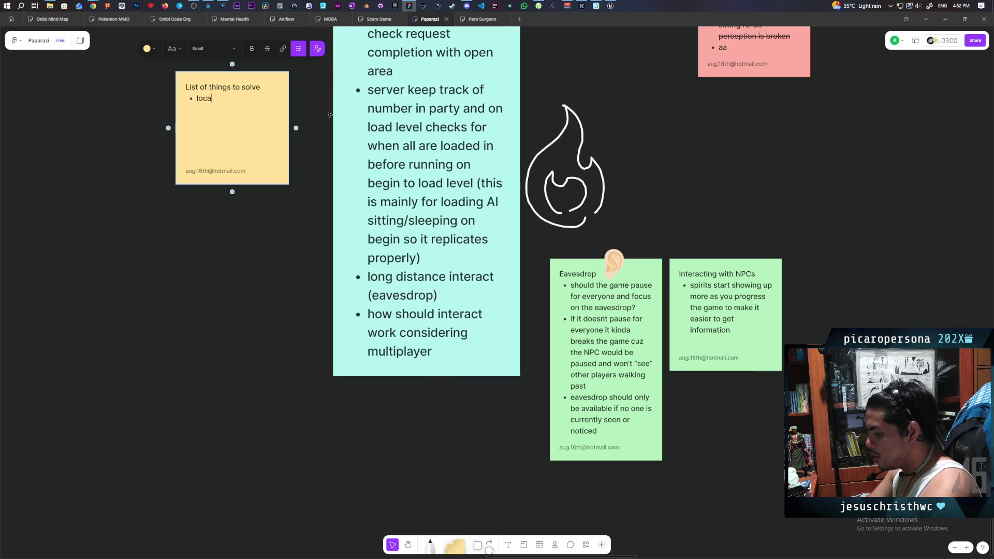
text(tion base)
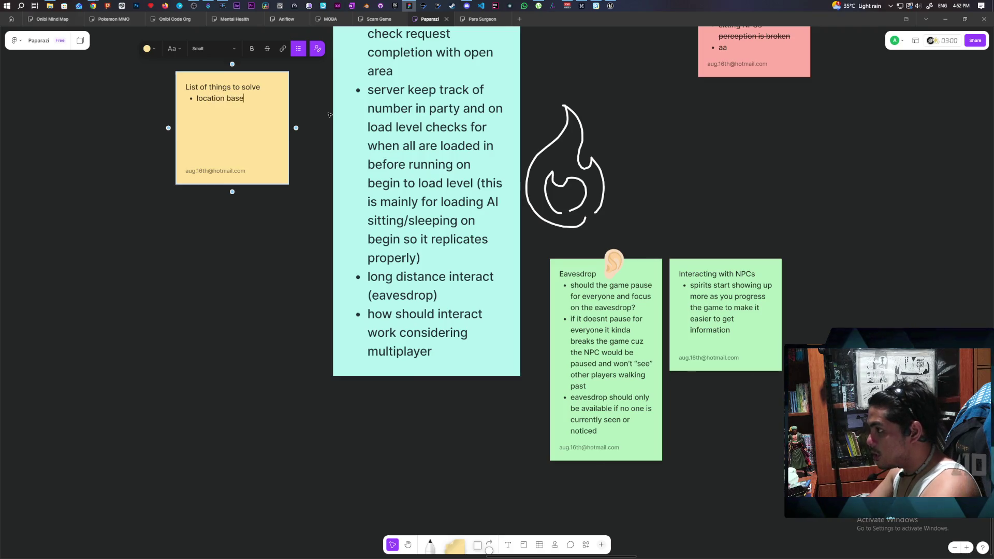
text(d reque)
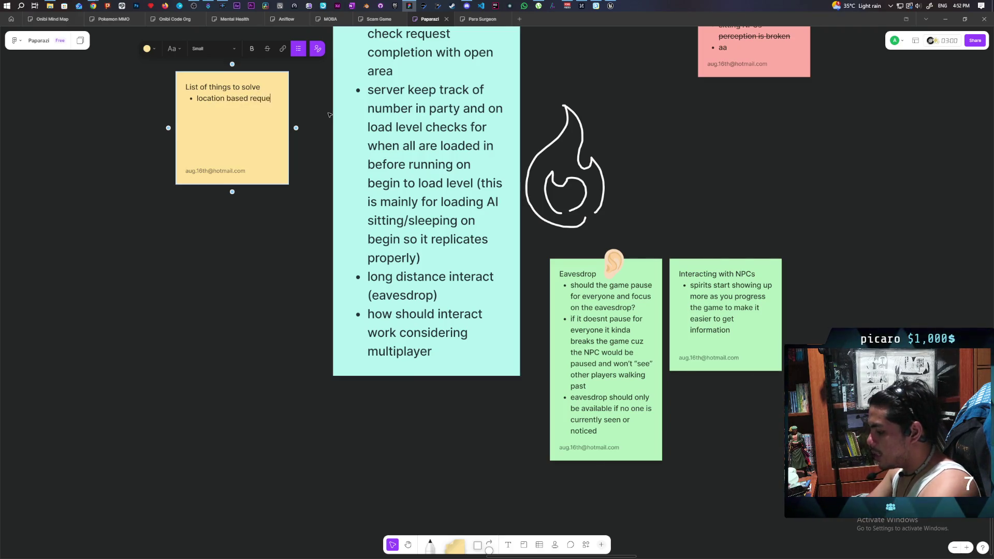
text(st completion)
key(Return)
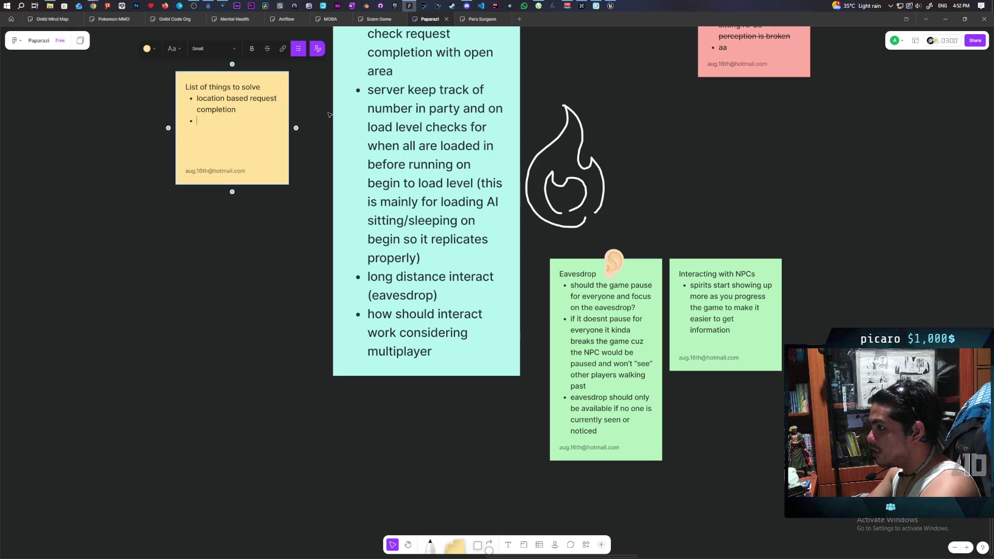
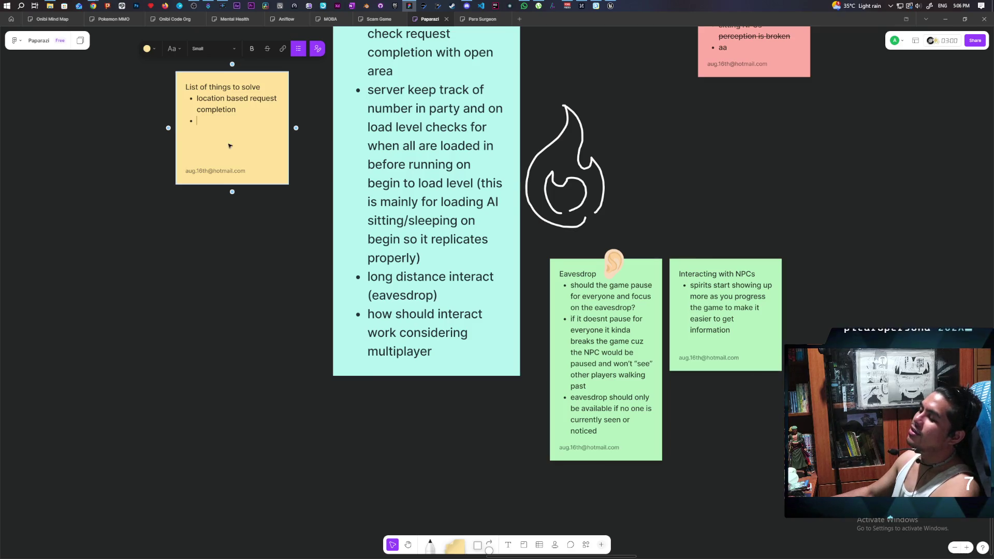
Click on empty canvas to finish editing the yellow 'List of things to solve' note
mouse_move(192, 277)
mouse_down()
mouse_move(221, 216)
mouse_move(248, 68)
mouse_up()
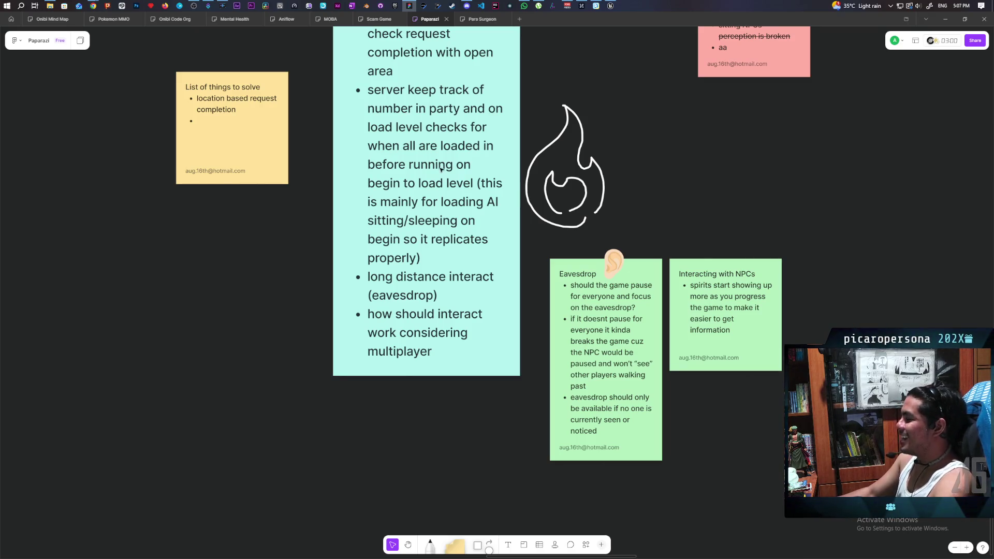
mouse_move(612, 4)
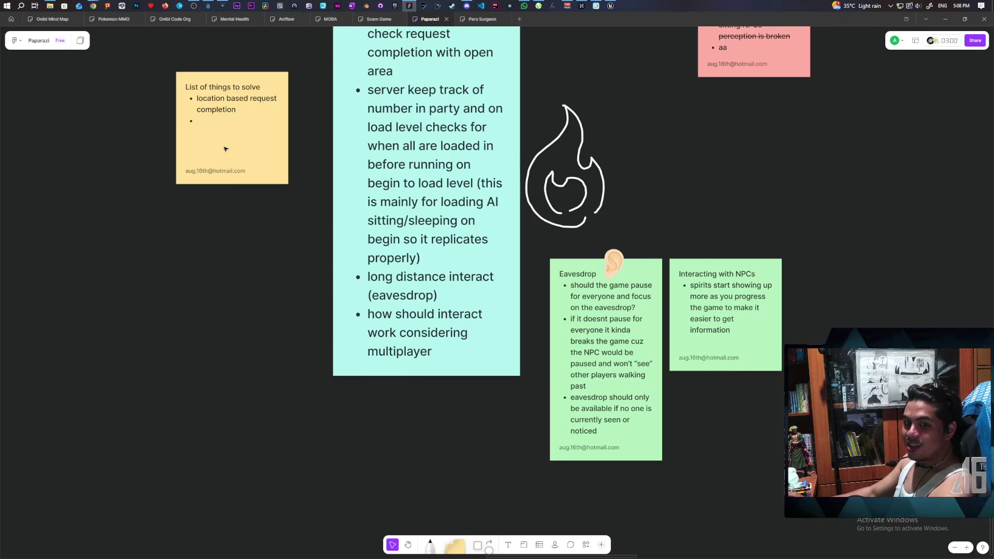
double_click(206, 122)
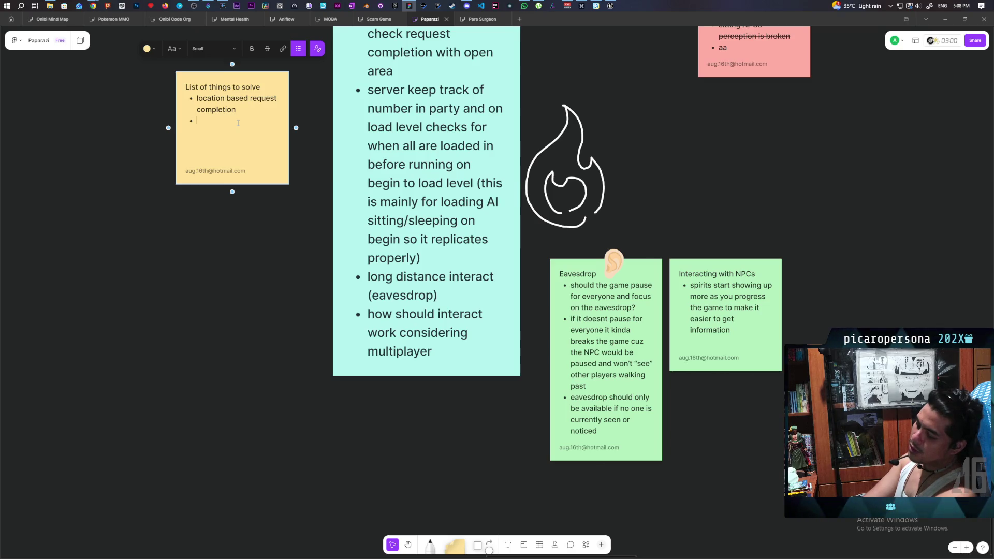
Add 'how to interact with human NPC' as the note's second bullet, removing the trailing space
text(howto interact )
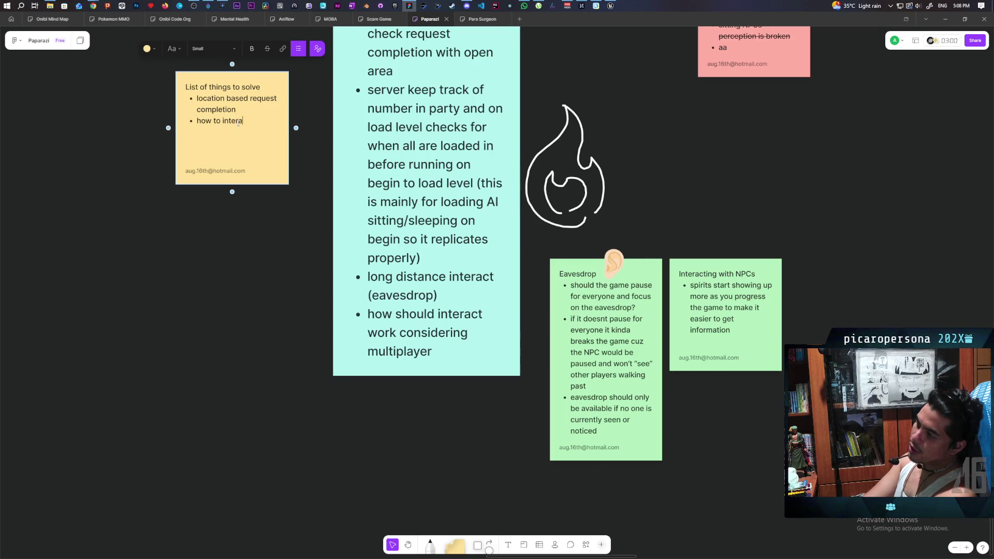
text(with h)
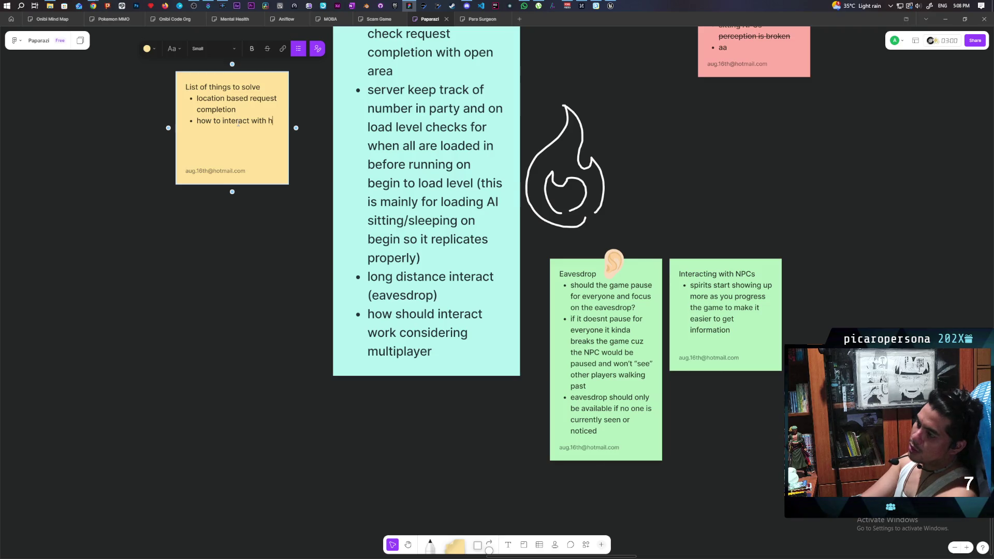
text(uman NPC)
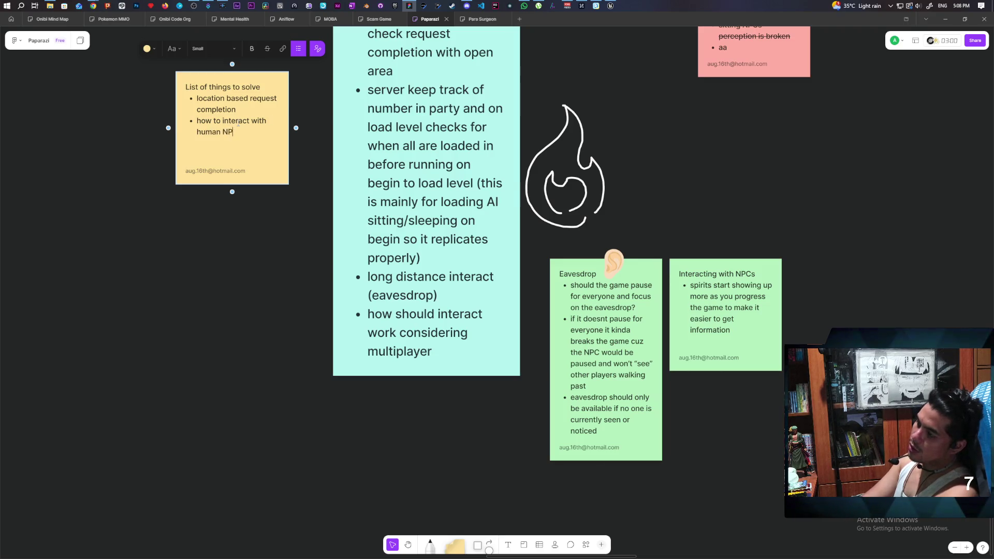
key(BackSpace)
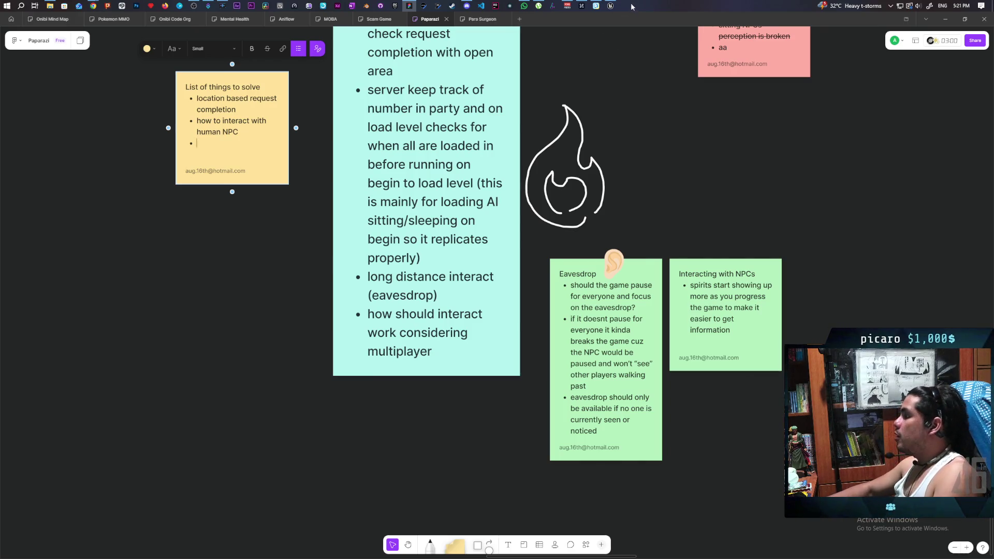
Switch from FigJam to the Unreal Editor window
click(610, 6)
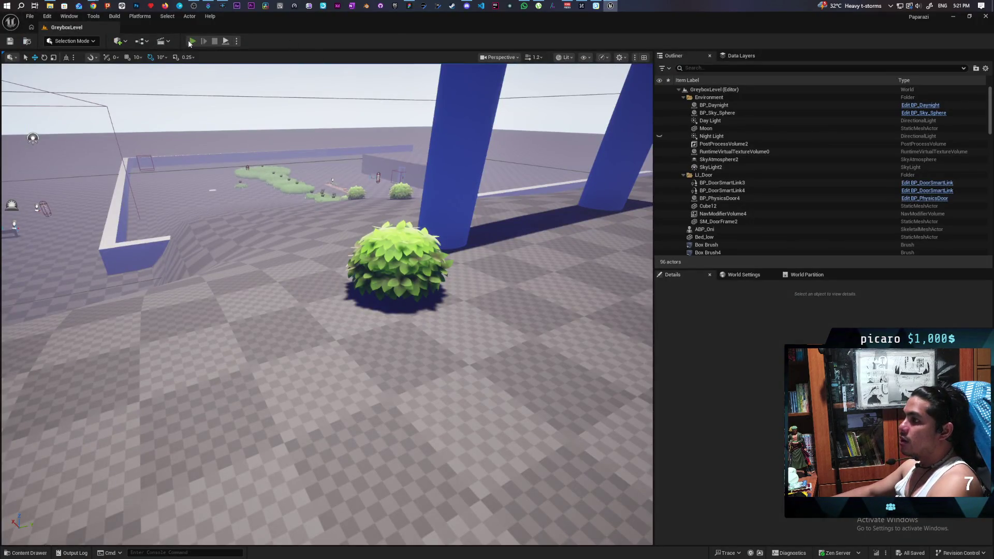
Briefly play-test the greybox level, stop the session, and return to FigJam
click(191, 41)
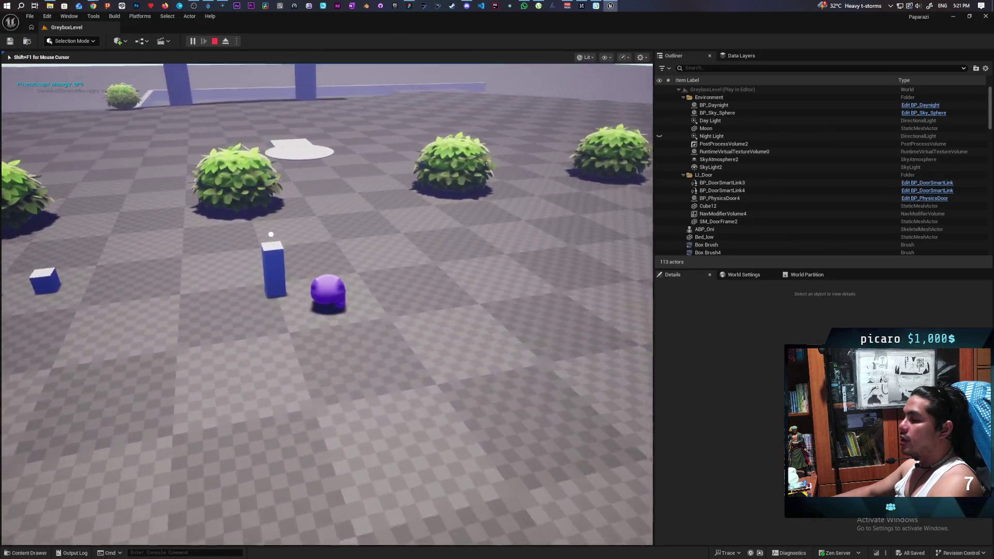
key(Escape)
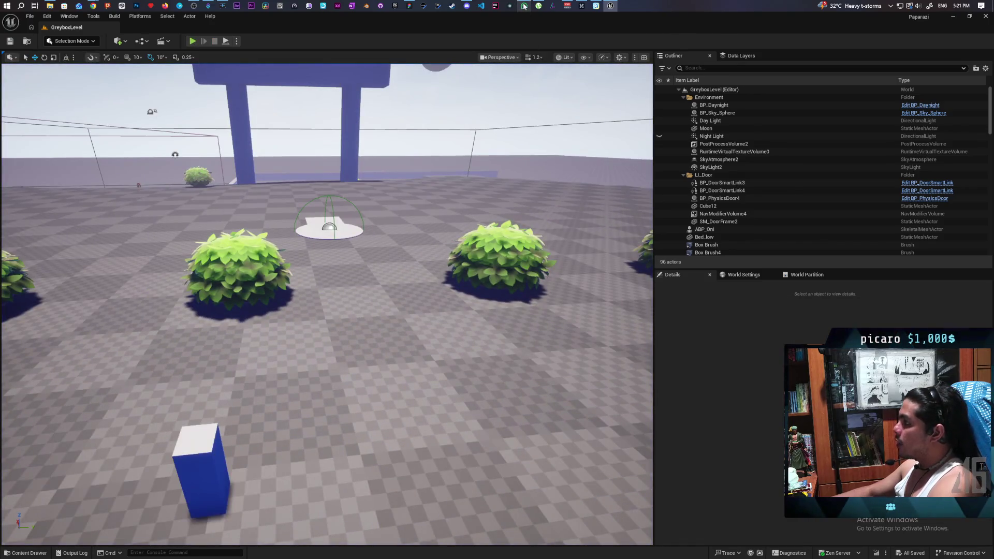
click(409, 6)
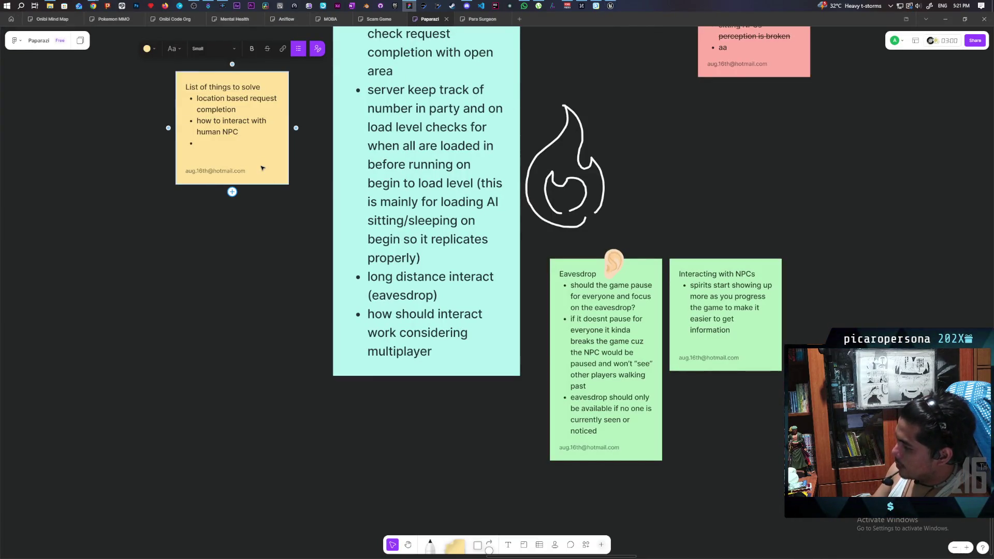
Add the bullet 'add placeholder physics character only when rolling' after 'multiplayer' in the cyan note
click(444, 349)
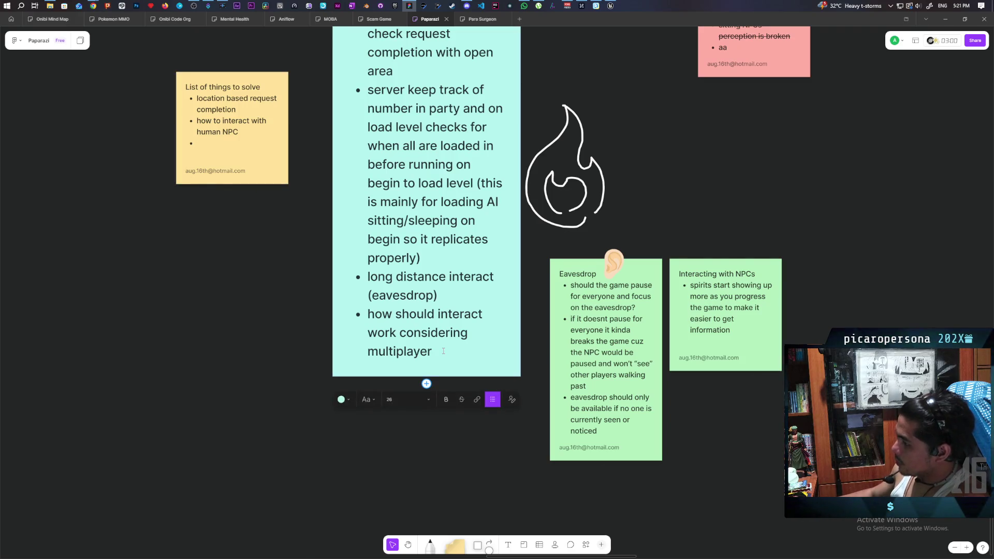
key(Return)
text(add placeholder)
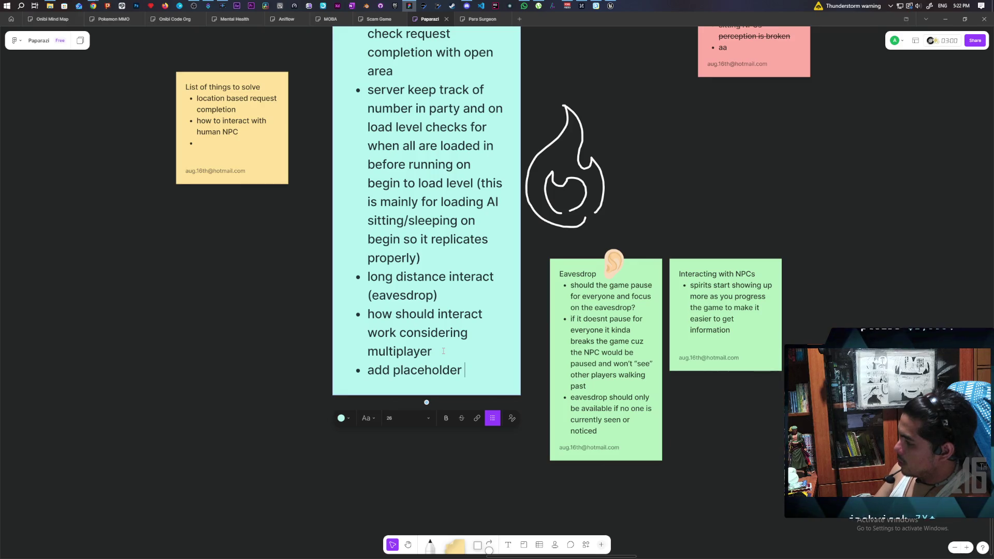
text(phy)
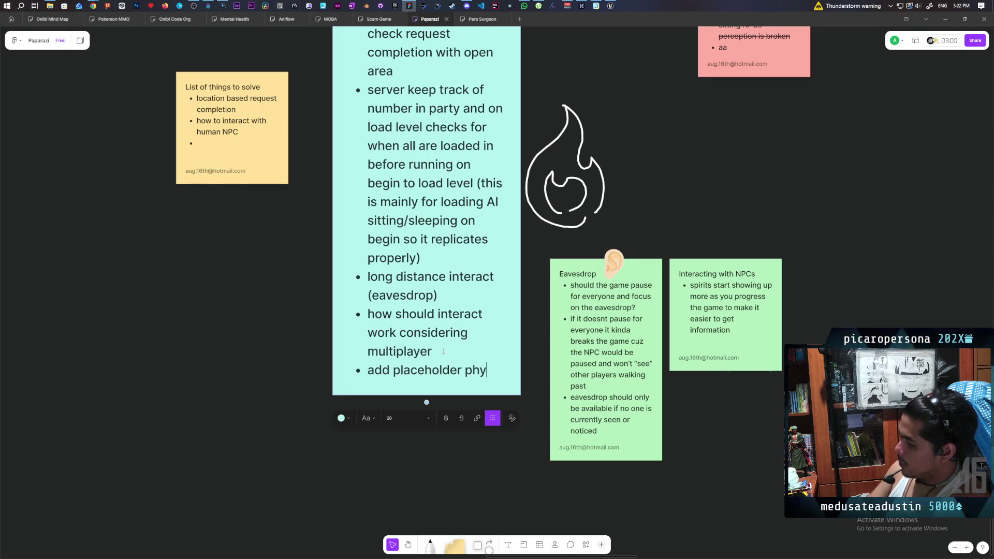
text(sics character only when rolling)
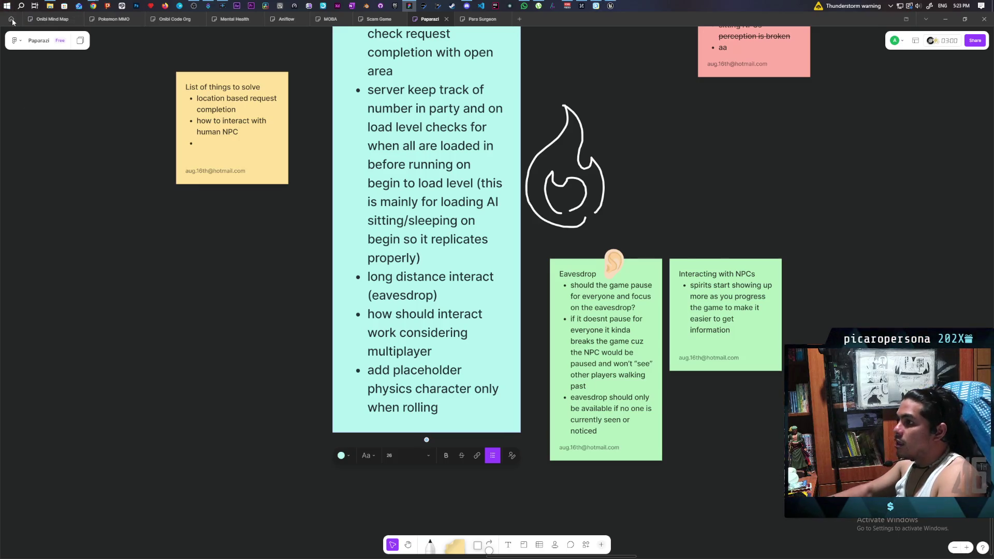
click(50, 19)
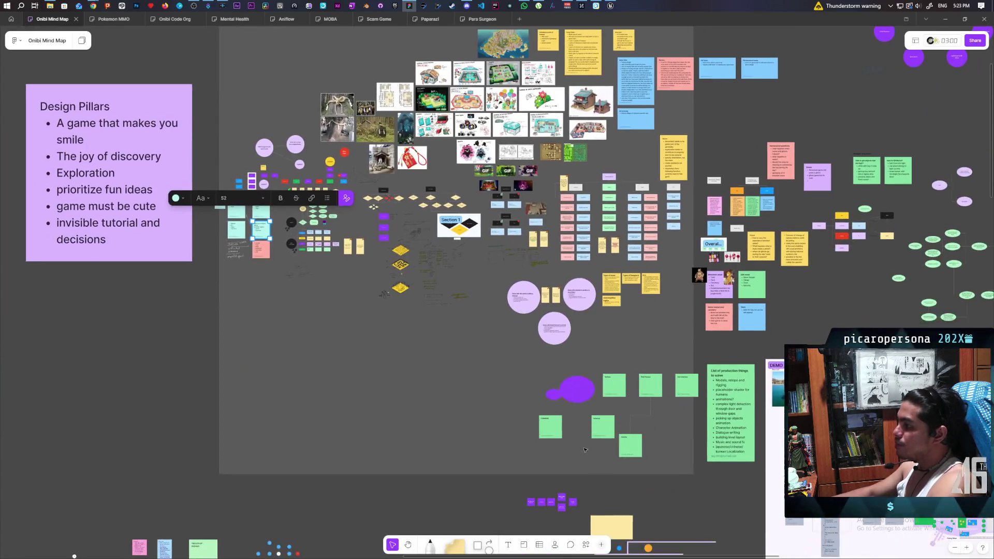
scroll(585, 450, down, 5)
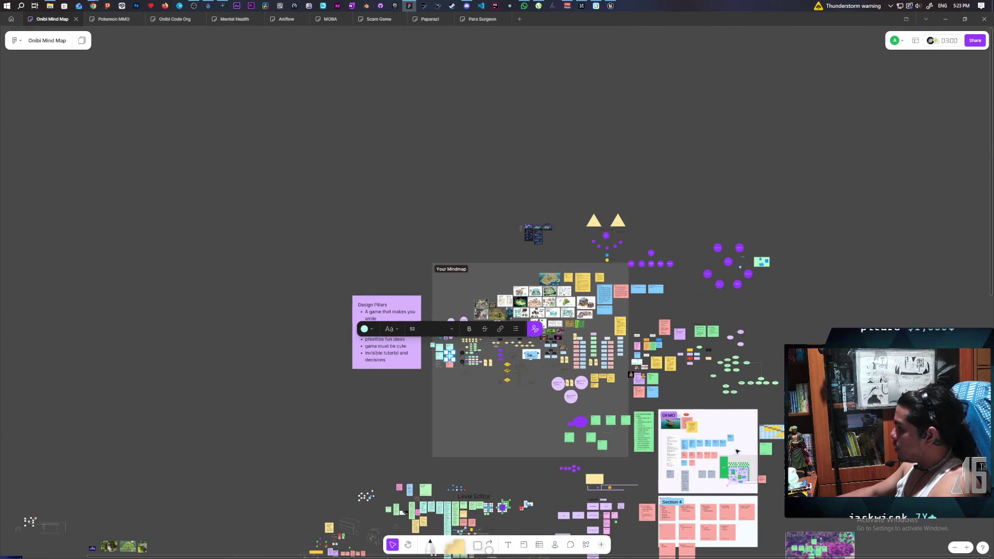
scroll(737, 451, down, 10)
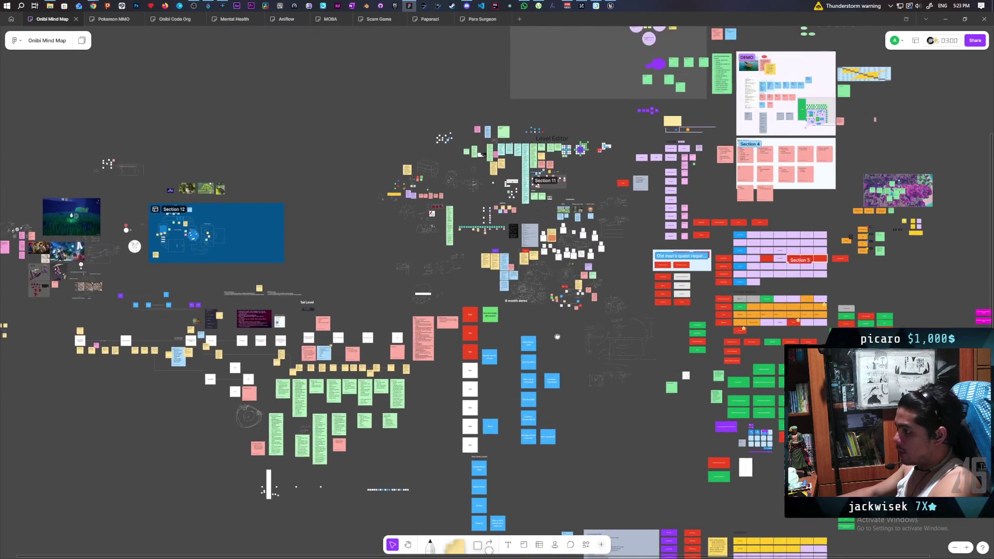
drag(557, 337, 604, 340)
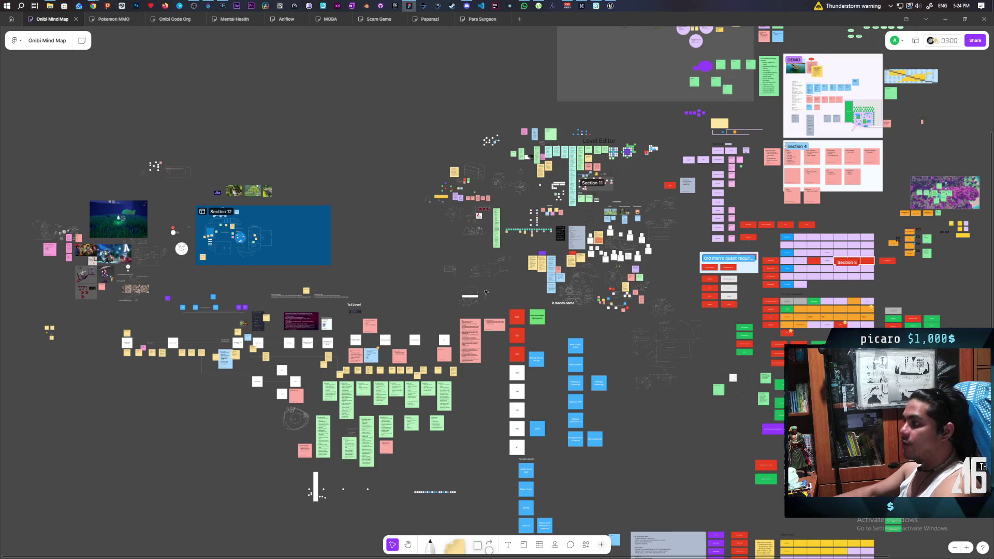
scroll(465, 280, right, 5)
scroll(466, 280, down, 2)
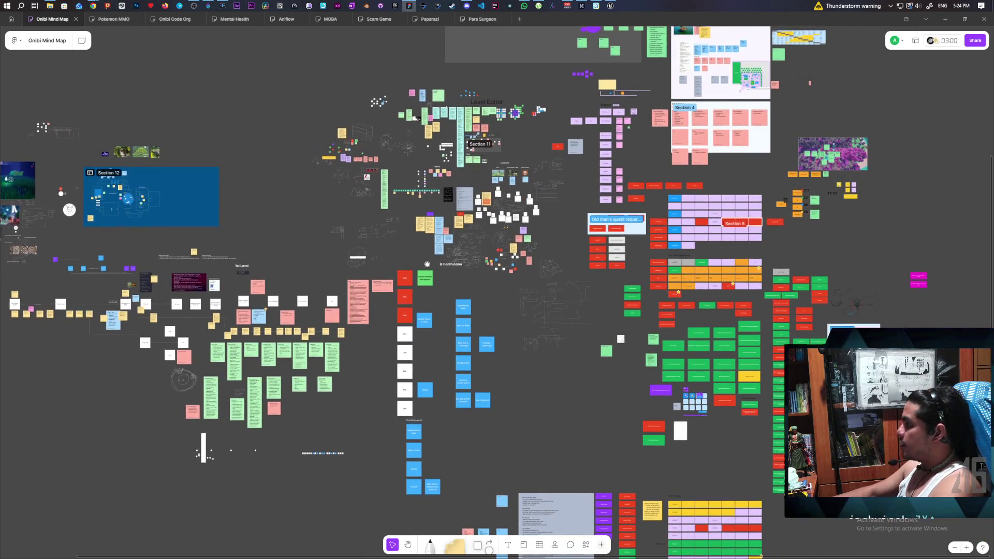
scroll(466, 279, up, 1)
mouse_move(427, 270)
mouse_down()
mouse_move(535, 177)
mouse_move(457, 41)
mouse_move(622, 273)
mouse_up()
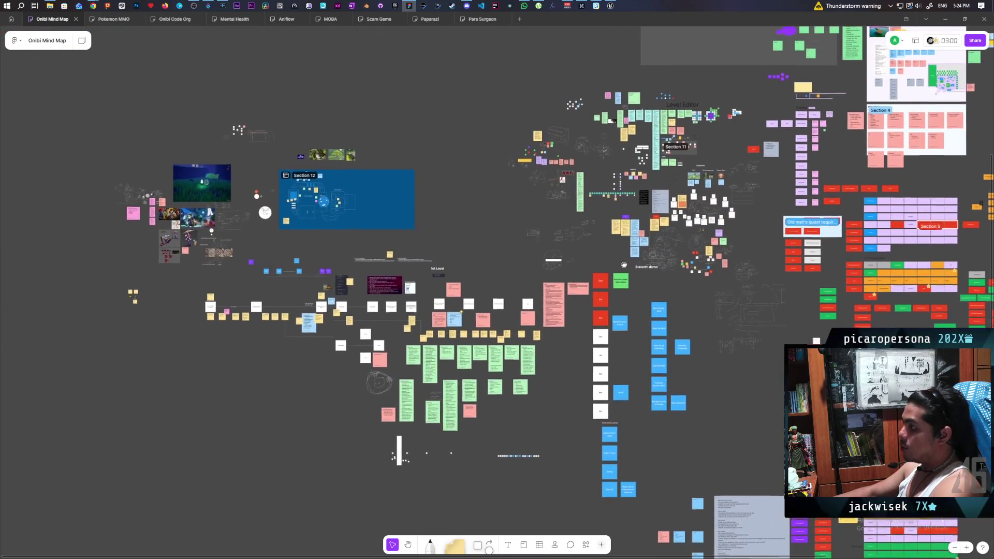
scroll(622, 273, up, 6)
scroll(616, 213, up, 5)
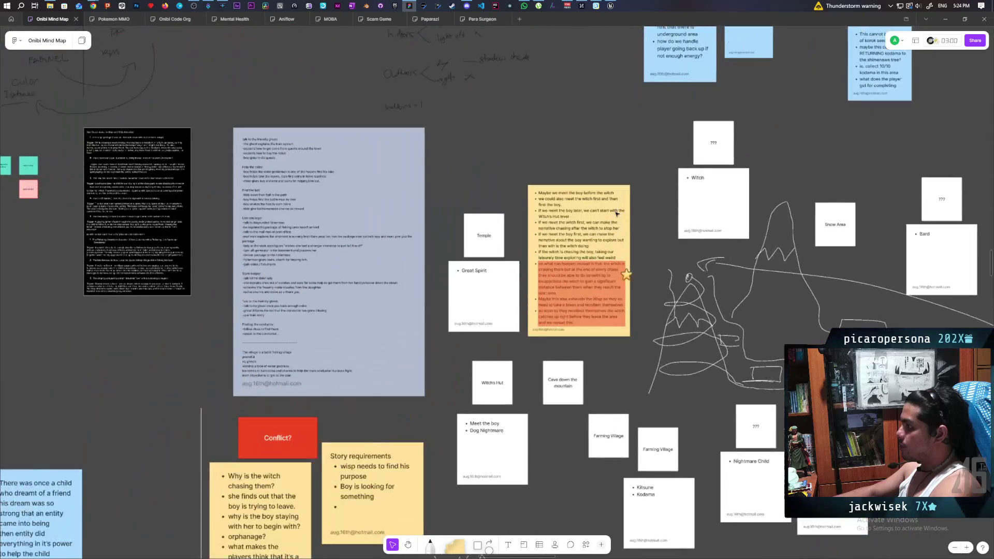
scroll(526, 152, right, 3)
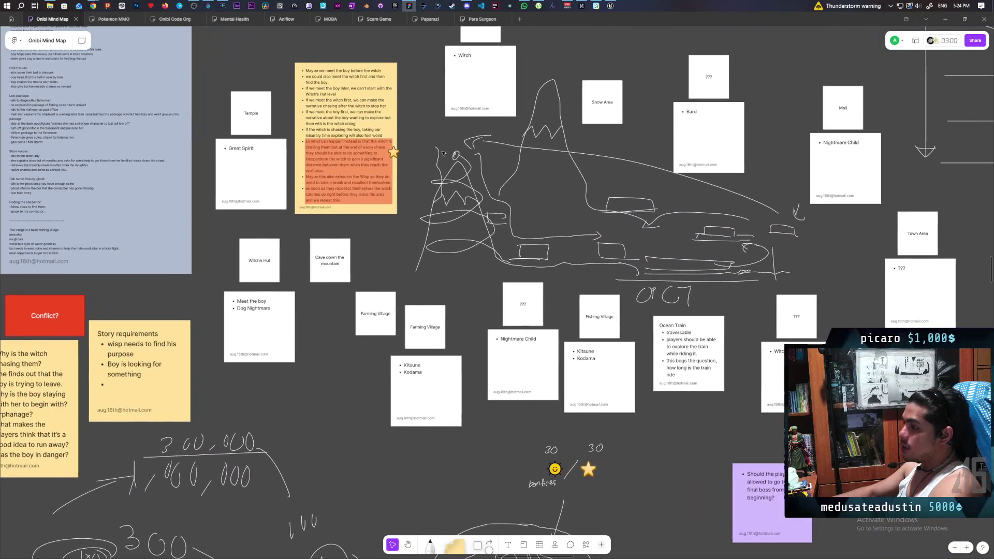
scroll(247, 126, up, 1)
click(289, 166)
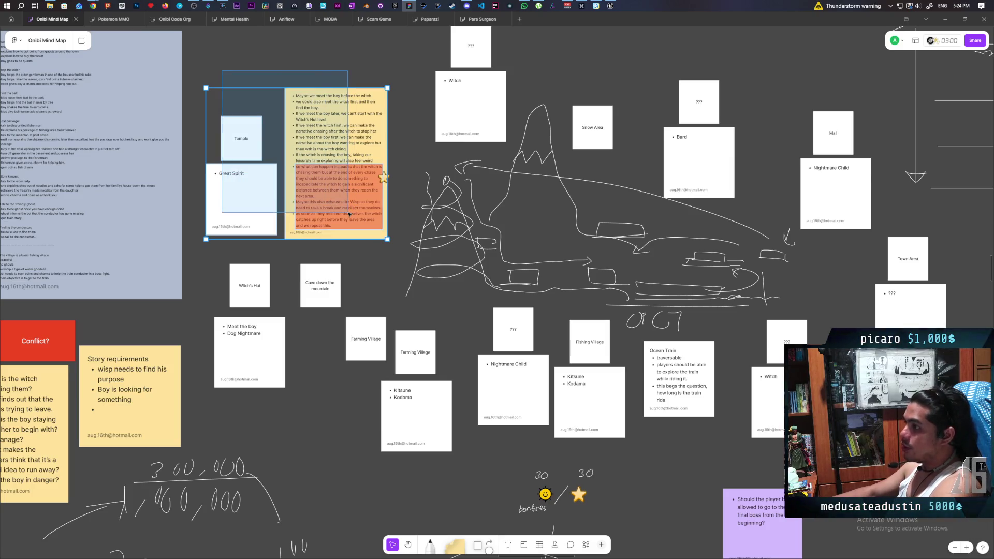
click(376, 268)
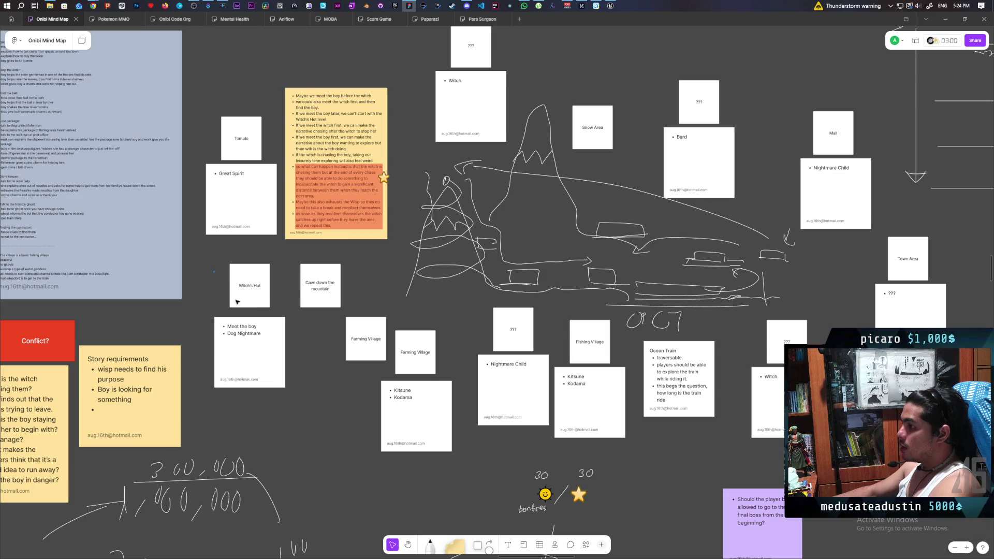
drag(214, 271, 275, 375)
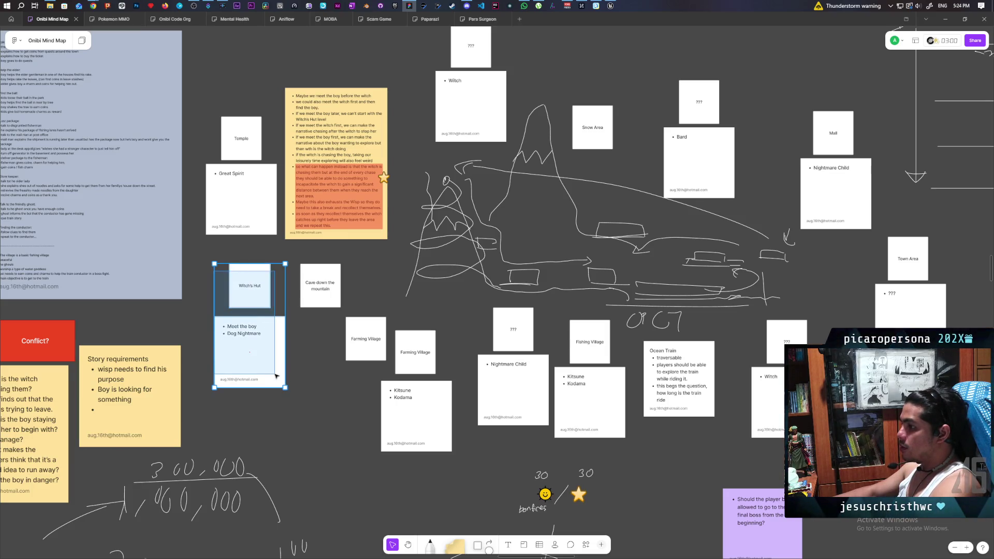
drag(275, 375, 275, 374)
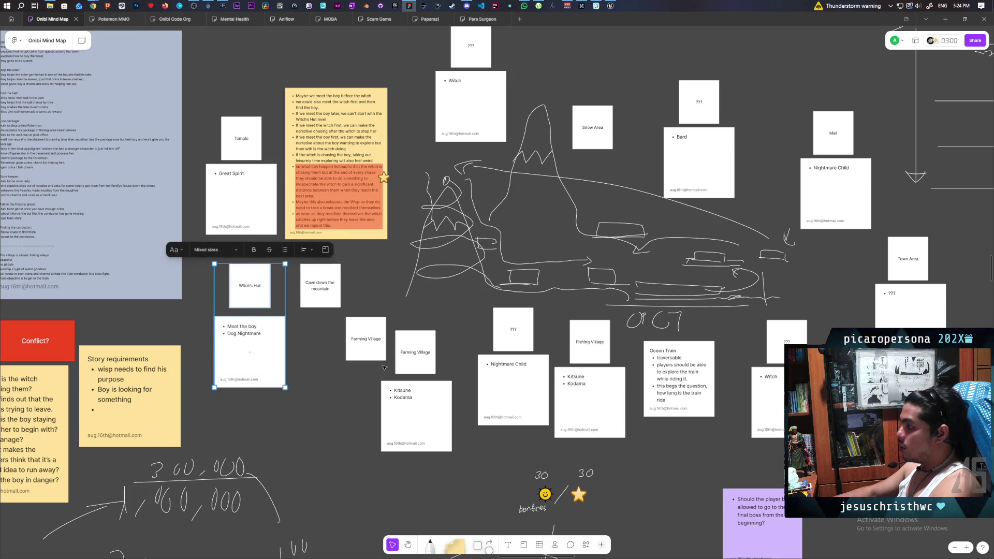
scroll(311, 376, right, 3)
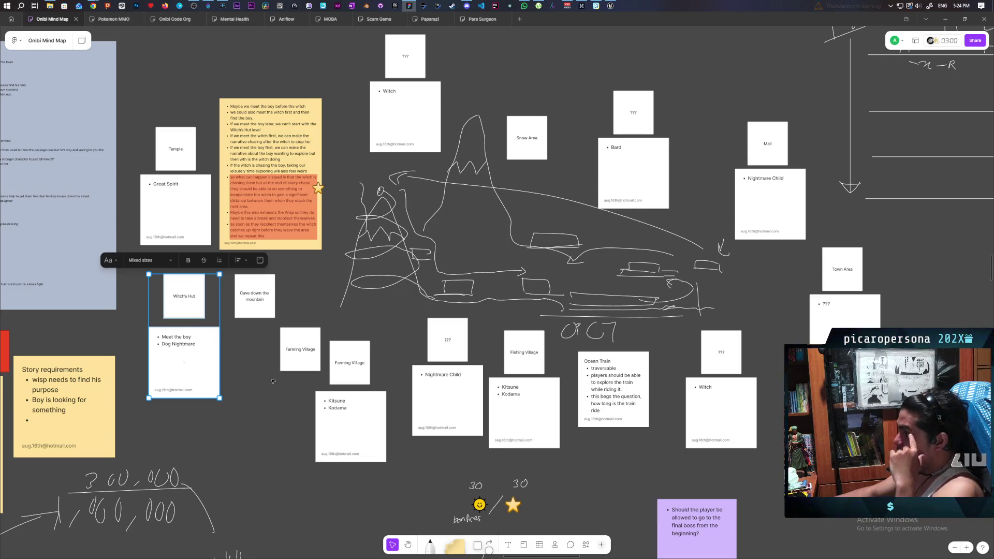
click(292, 378)
click(165, 136)
click(202, 302)
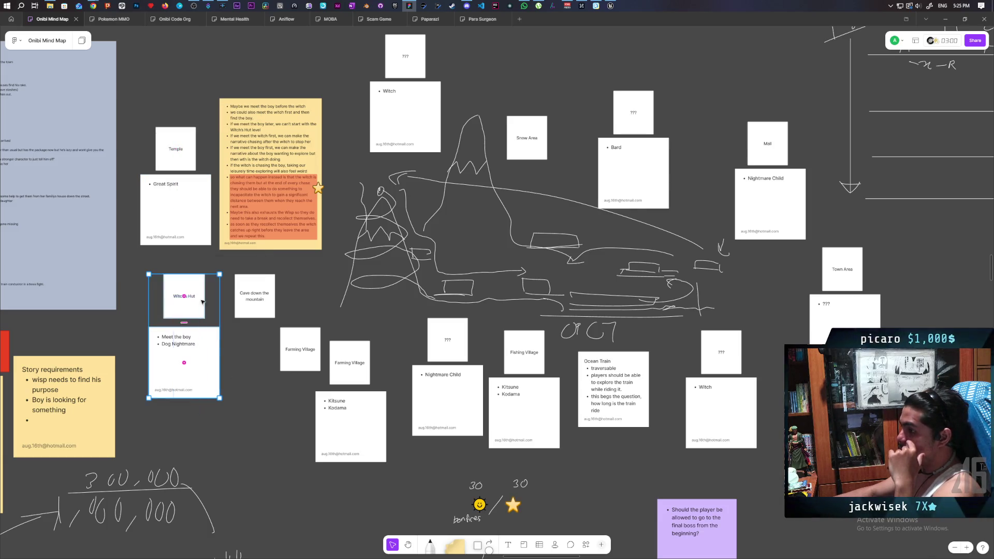
click(271, 405)
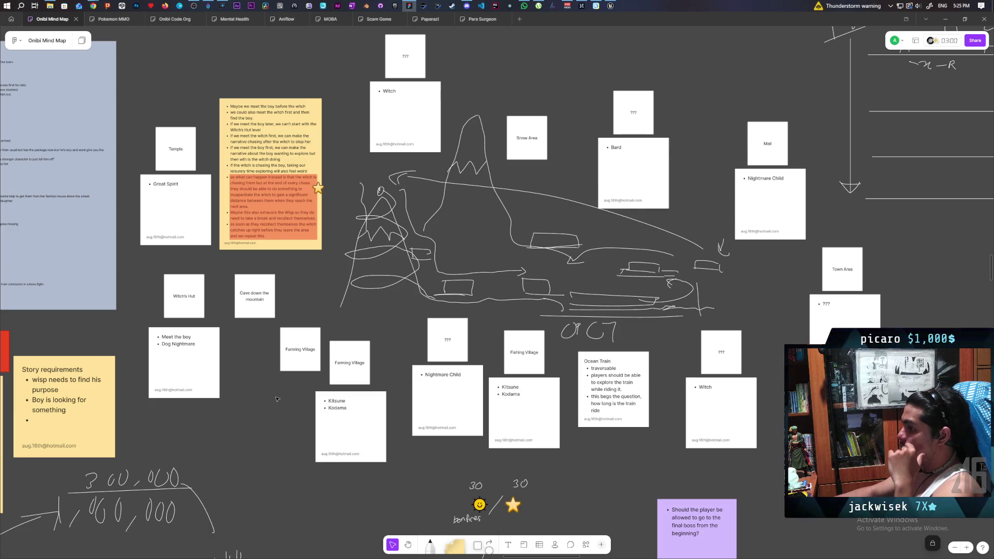
drag(153, 295, 203, 384)
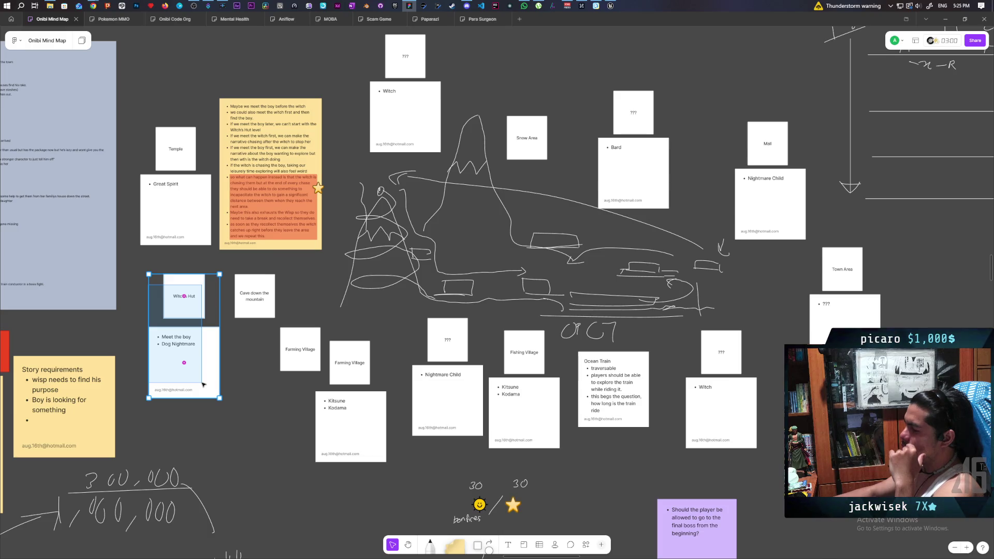
click(245, 406)
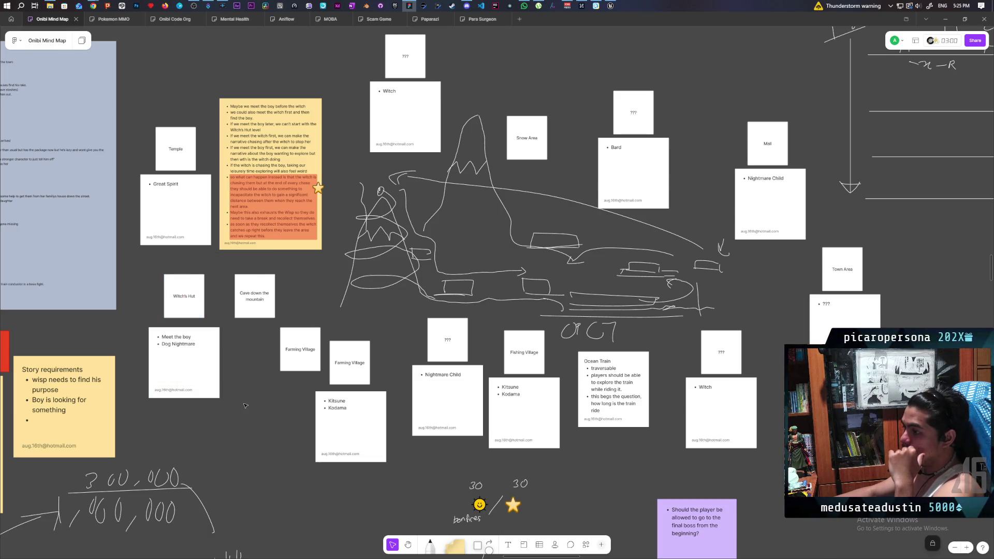
Rename the Witch's Hut card to 'Orphanage'
double_click(184, 297)
text(Orphanage)
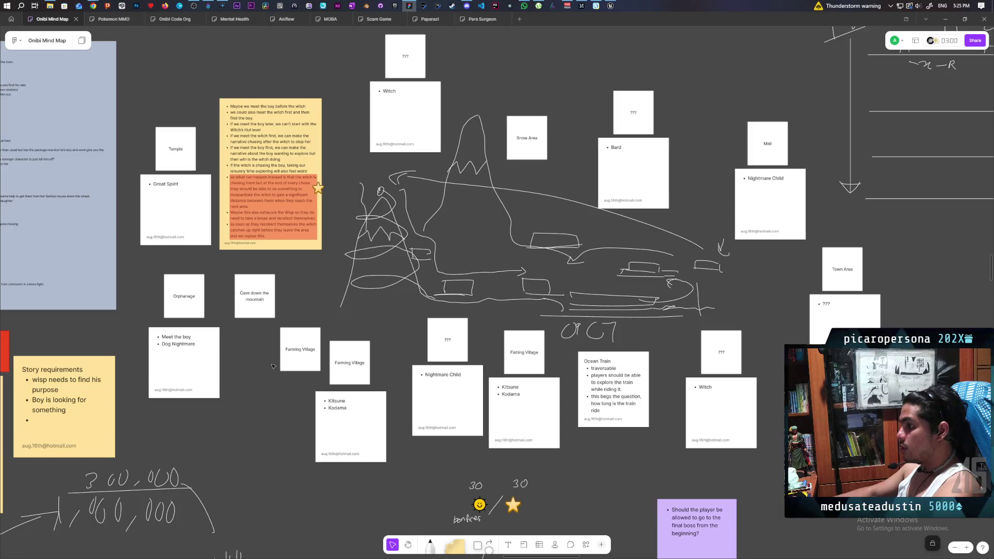
drag(264, 410, 198, 398)
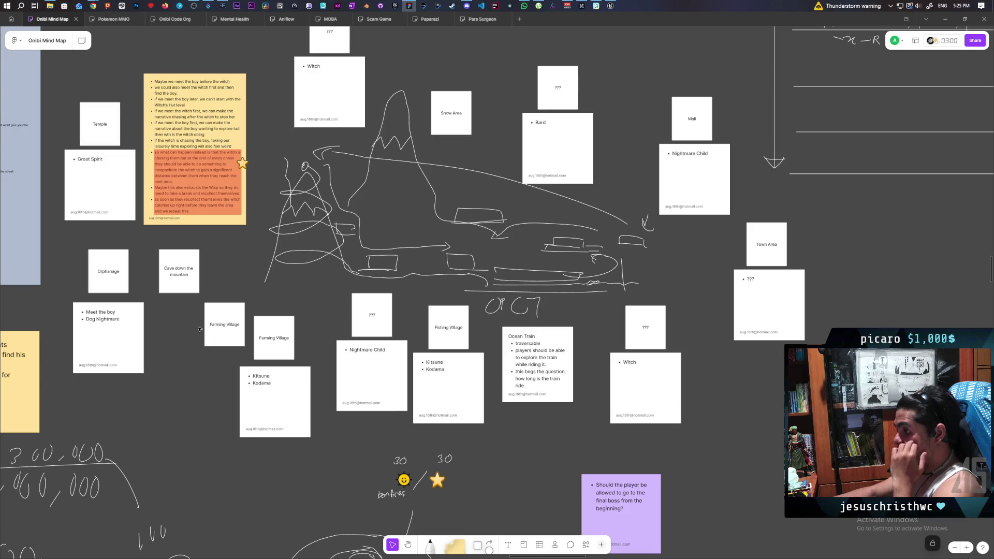
Select the two Farming Village cards and the Kitsune card, then deselect and recentre the view
drag(198, 329, 313, 440)
click(182, 429)
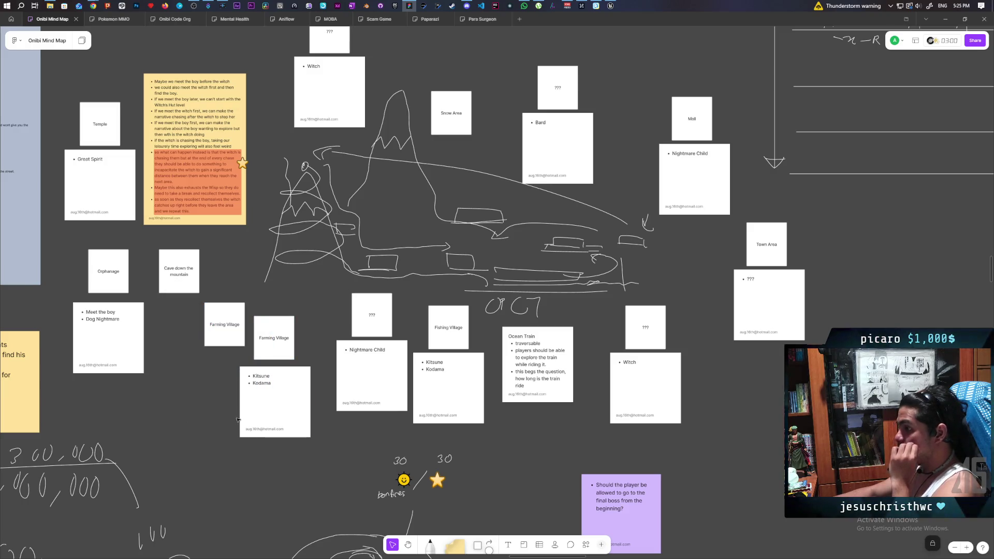
mouse_move(352, 428)
mouse_down()
mouse_move(277, 452)
mouse_move(380, 452)
mouse_up()
drag(222, 322, 339, 461)
click(250, 429)
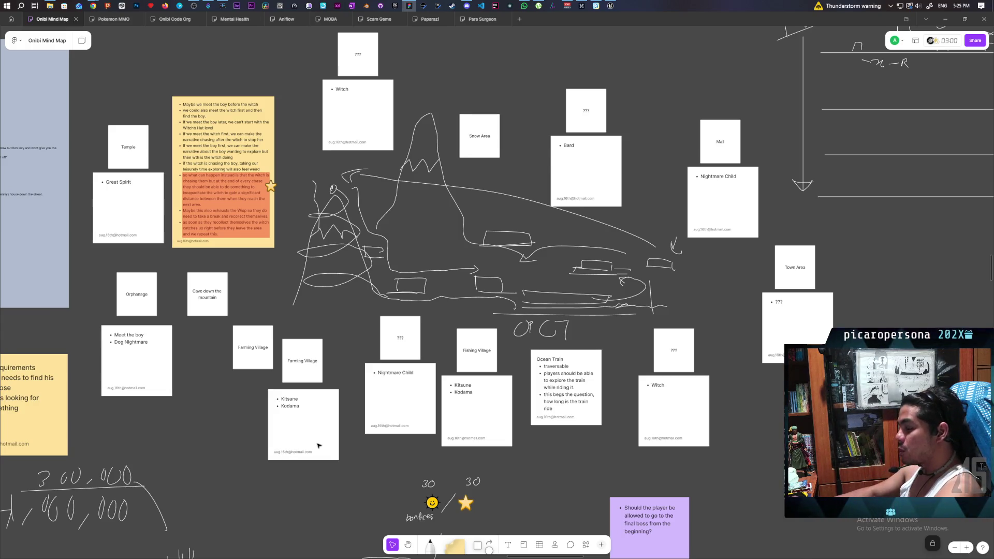
mouse_move(405, 449)
mouse_down()
mouse_move(348, 470)
mouse_move(383, 466)
mouse_move(368, 459)
mouse_move(392, 471)
mouse_move(384, 456)
mouse_up()
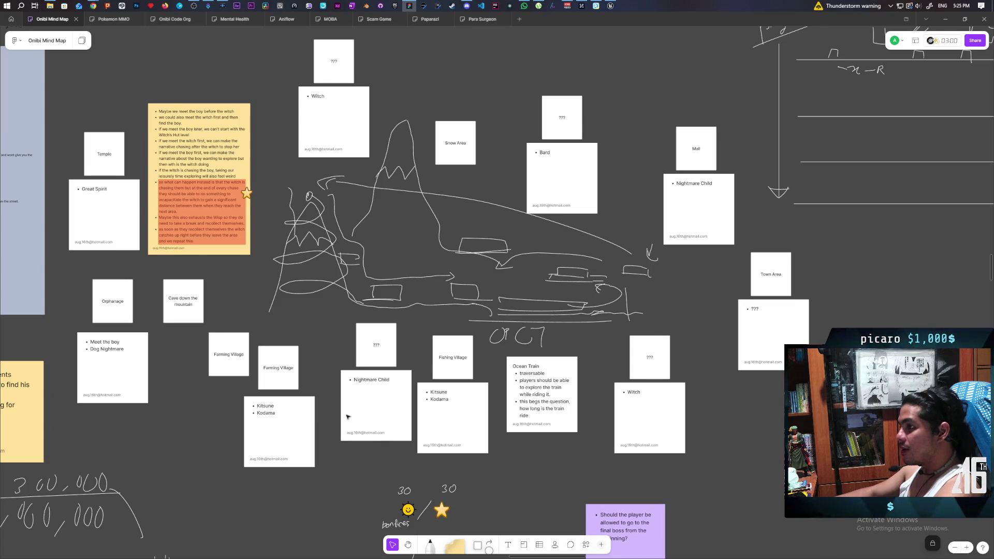
mouse_move(56, 119)
mouse_down()
mouse_move(141, 252)
mouse_move(127, 254)
mouse_move(136, 265)
mouse_up()
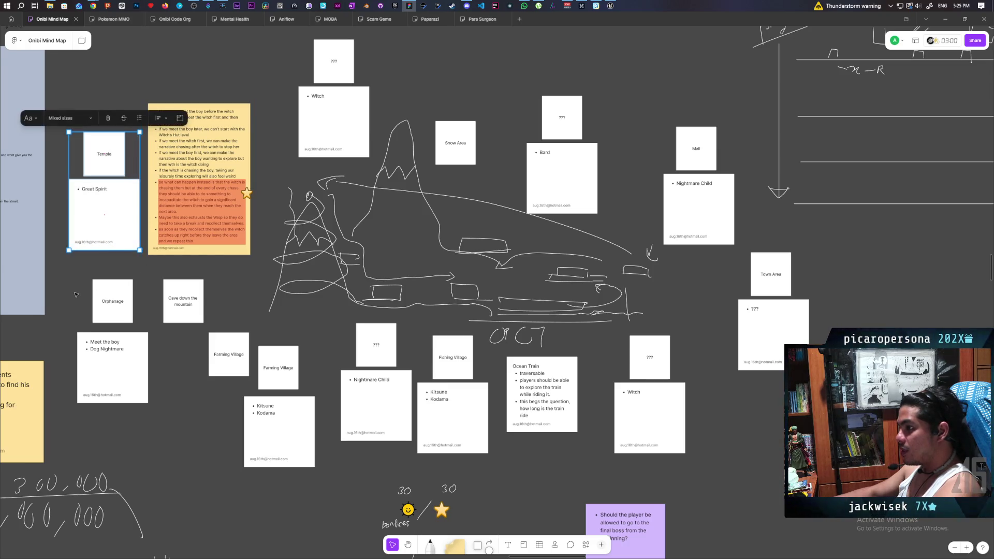
drag(75, 293, 150, 408)
mouse_move(269, 341)
mouse_down()
mouse_move(300, 456)
mouse_move(284, 508)
mouse_up()
click(284, 508)
mouse_move(270, 334)
mouse_down()
mouse_move(301, 394)
mouse_move(302, 445)
mouse_up()
click(262, 333)
mouse_move(263, 332)
mouse_down()
mouse_move(298, 401)
mouse_move(296, 447)
mouse_up()
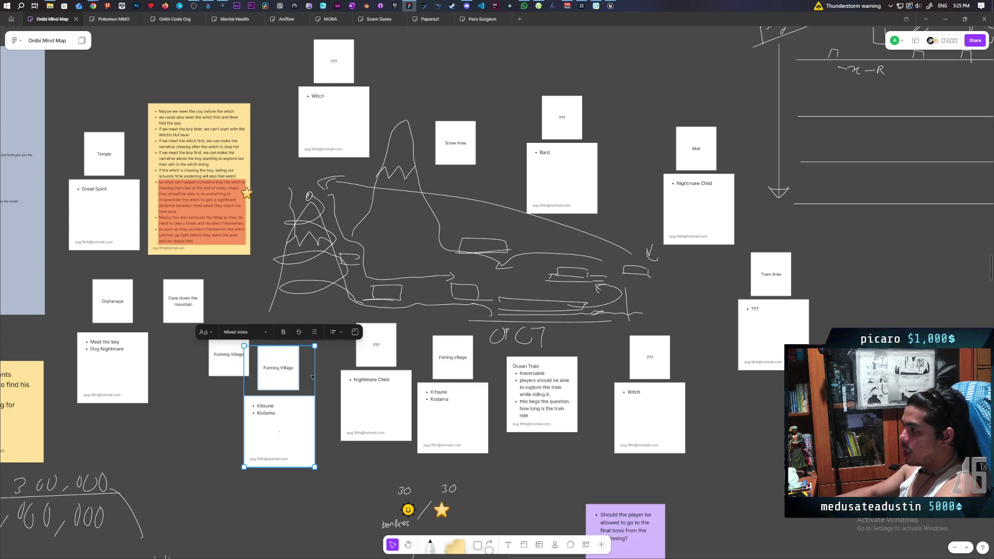
drag(280, 523, 256, 344)
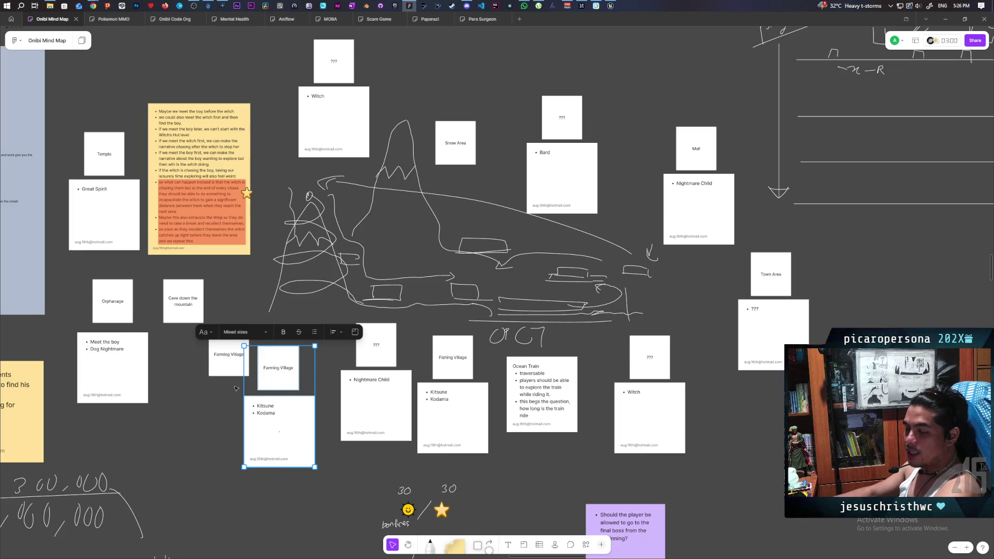
drag(262, 333, 295, 459)
key(Escape)
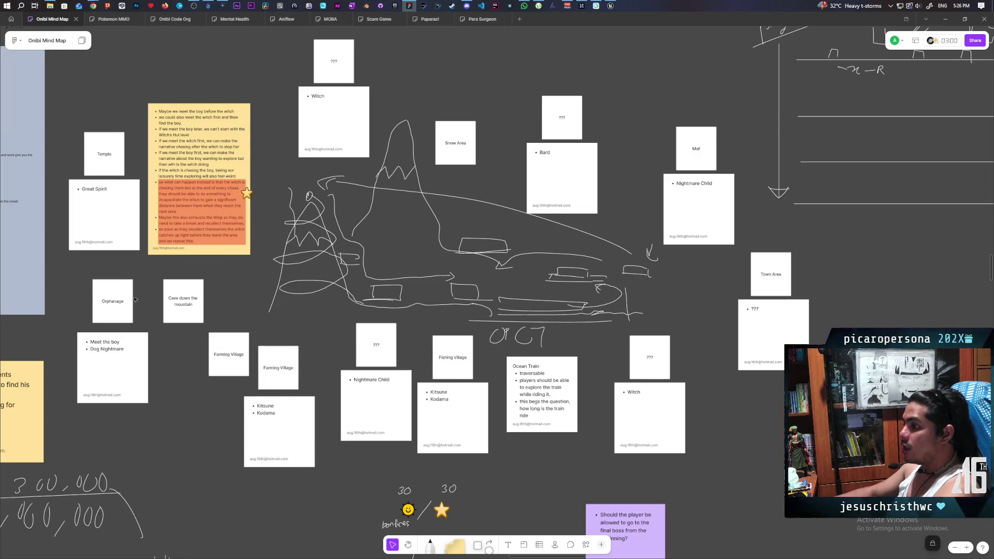
drag(69, 123, 120, 230)
key(Escape)
drag(77, 279, 134, 391)
click(65, 282)
drag(65, 283, 129, 387)
click(73, 290)
drag(72, 290, 139, 384)
click(70, 316)
drag(56, 291, 145, 385)
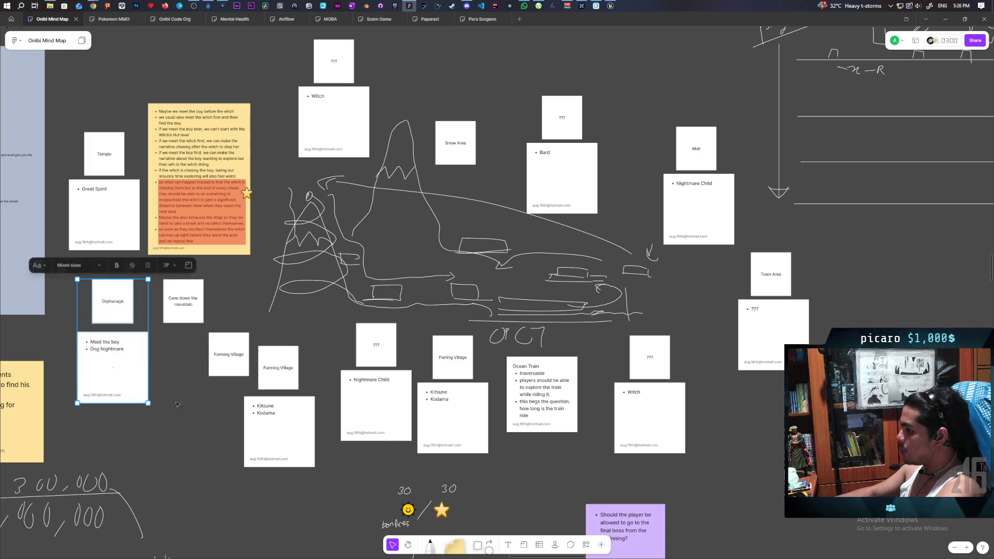
click(69, 138)
mouse_move(68, 138)
mouse_down()
mouse_move(118, 261)
mouse_move(116, 236)
mouse_up()
drag(72, 274, 150, 406)
drag(267, 334, 293, 420)
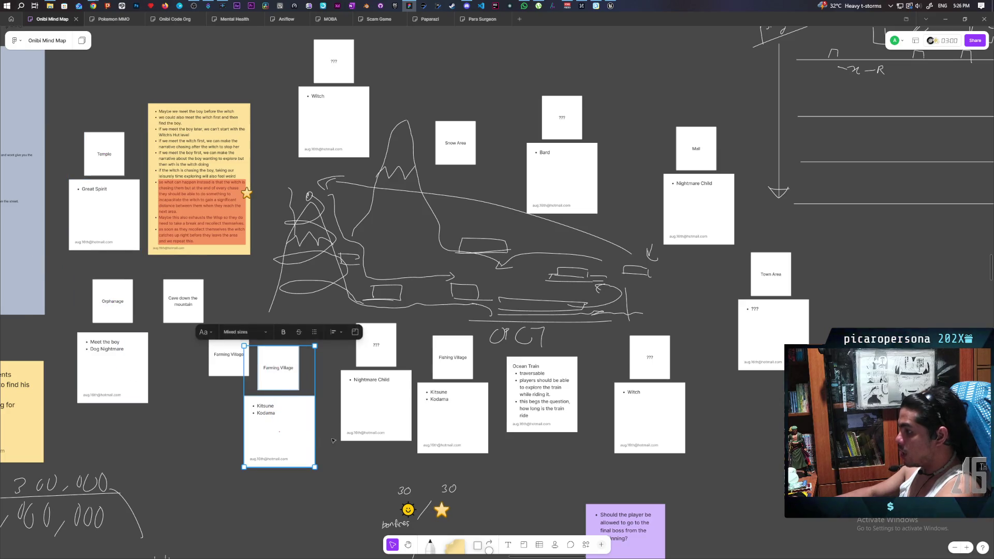
scroll(332, 388, right, 2)
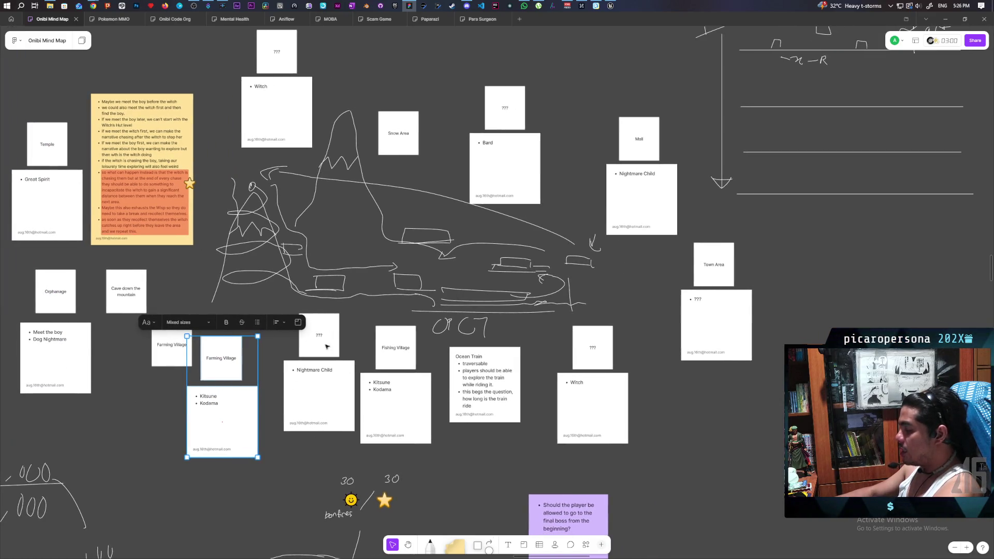
scroll(516, 285, right, 3)
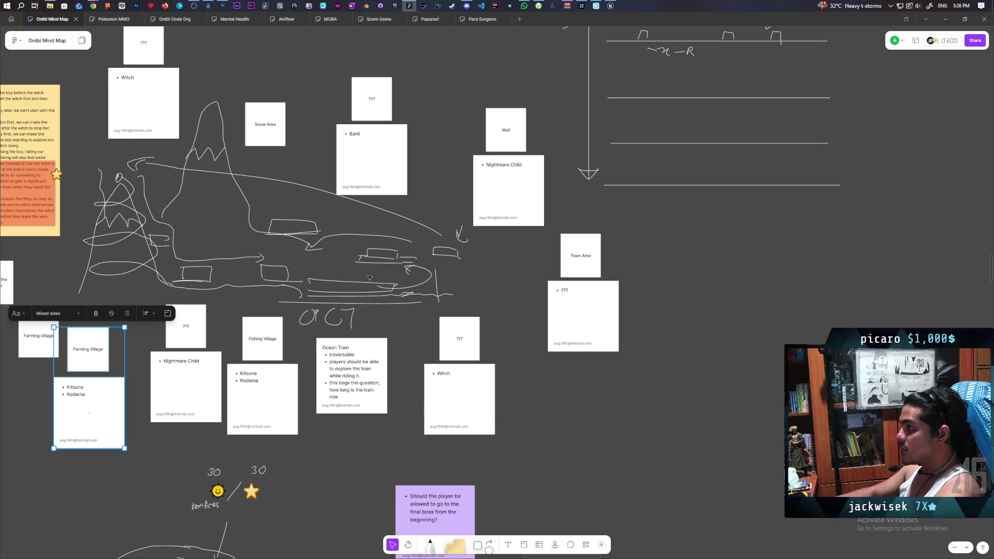
mouse_move(348, 269)
mouse_down()
mouse_move(363, 288)
mouse_move(517, 291)
mouse_move(539, 335)
mouse_move(469, 310)
mouse_up()
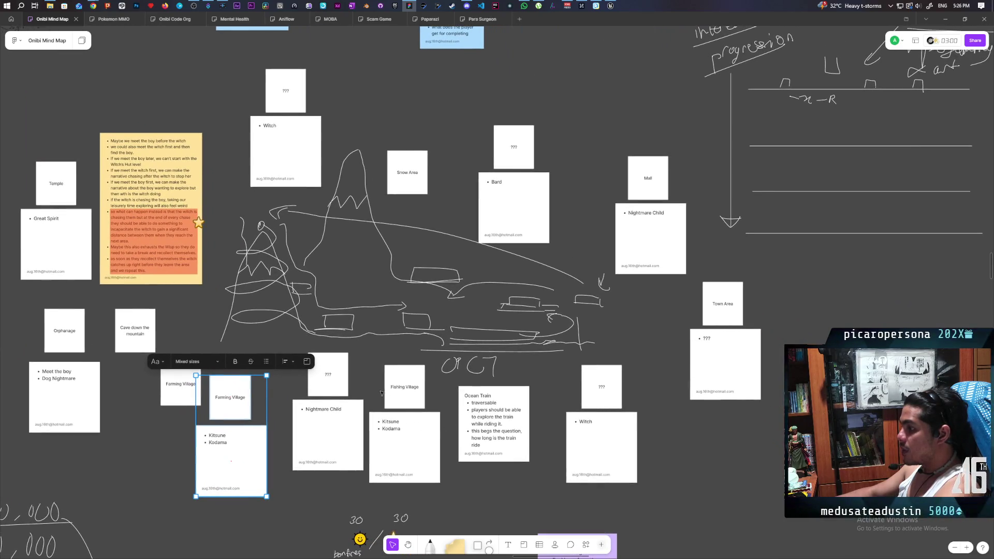
mouse_move(372, 378)
mouse_down()
mouse_move(441, 480)
mouse_move(531, 483)
mouse_move(506, 474)
mouse_up()
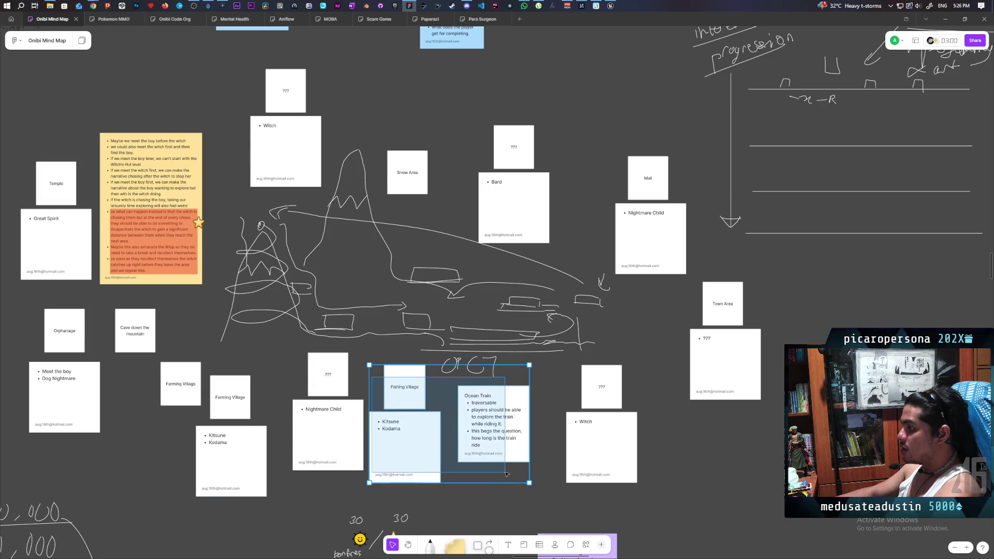
drag(507, 474, 521, 473)
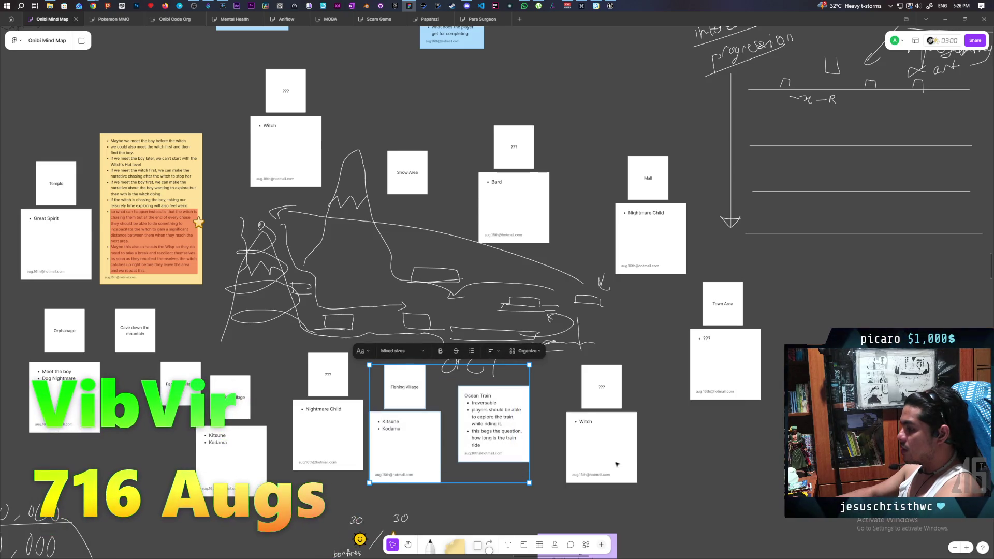
mouse_move(563, 379)
mouse_down()
mouse_move(636, 455)
mouse_move(652, 455)
mouse_up()
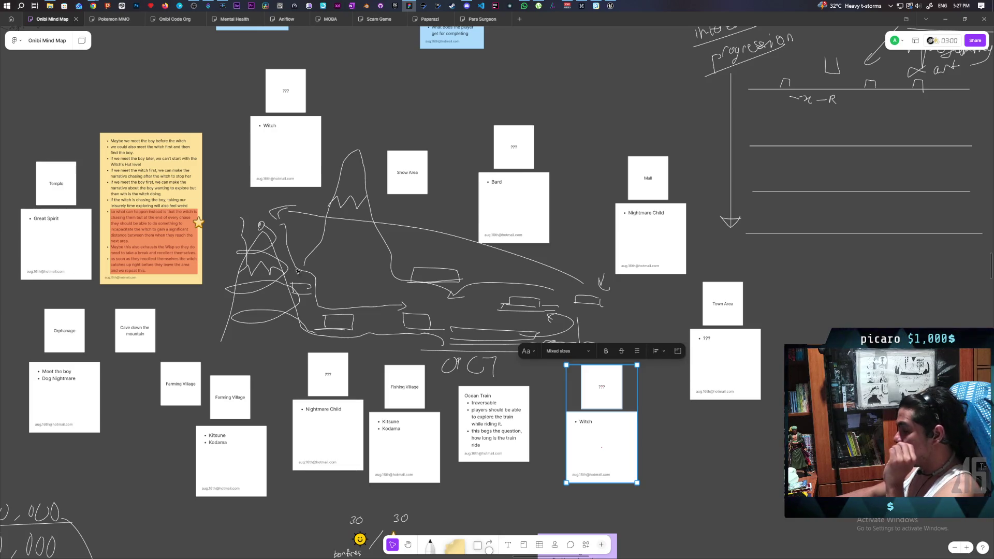
scroll(262, 338, down, 3)
scroll(300, 325, up, 3)
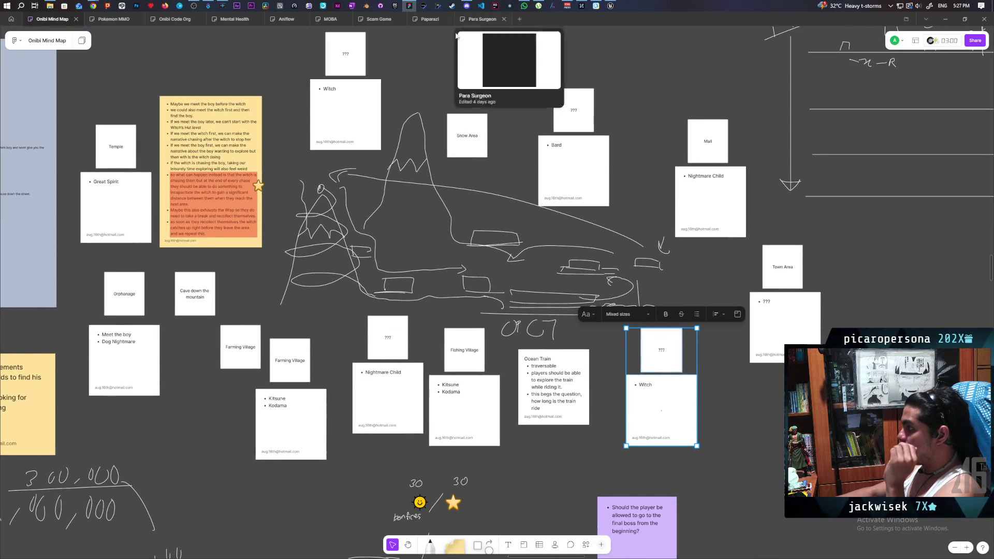
click(272, 309)
click(291, 419)
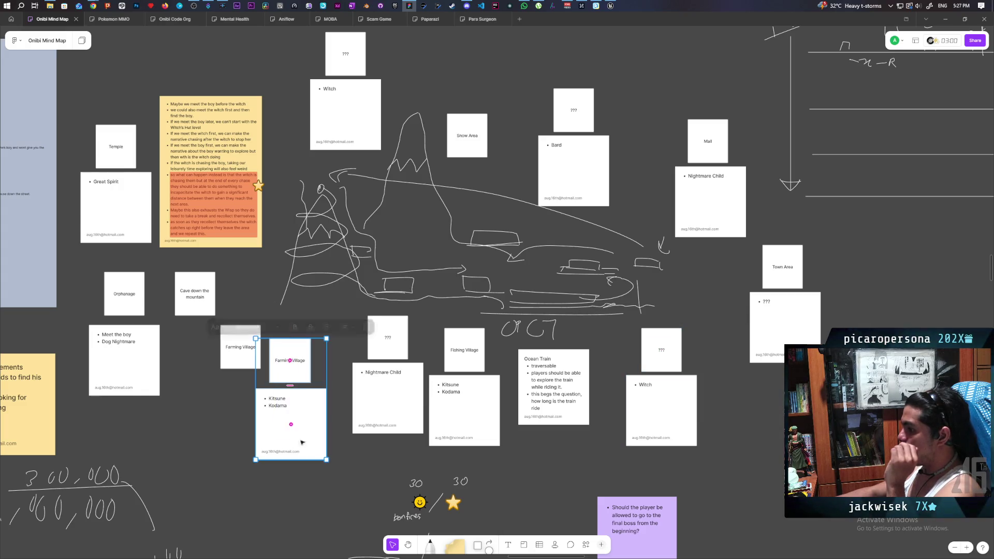
click(379, 479)
click(289, 420)
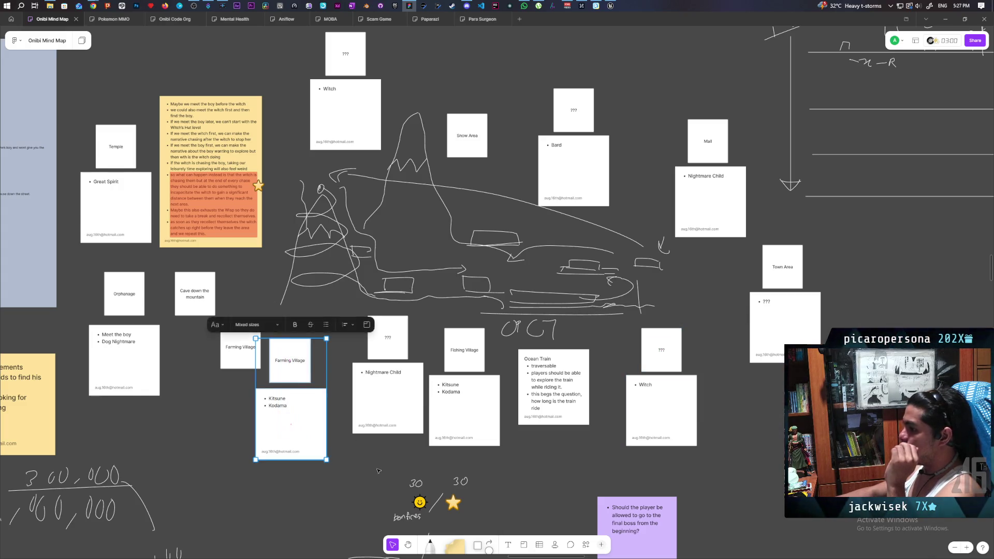
click(533, 228)
click(113, 160)
click(134, 301)
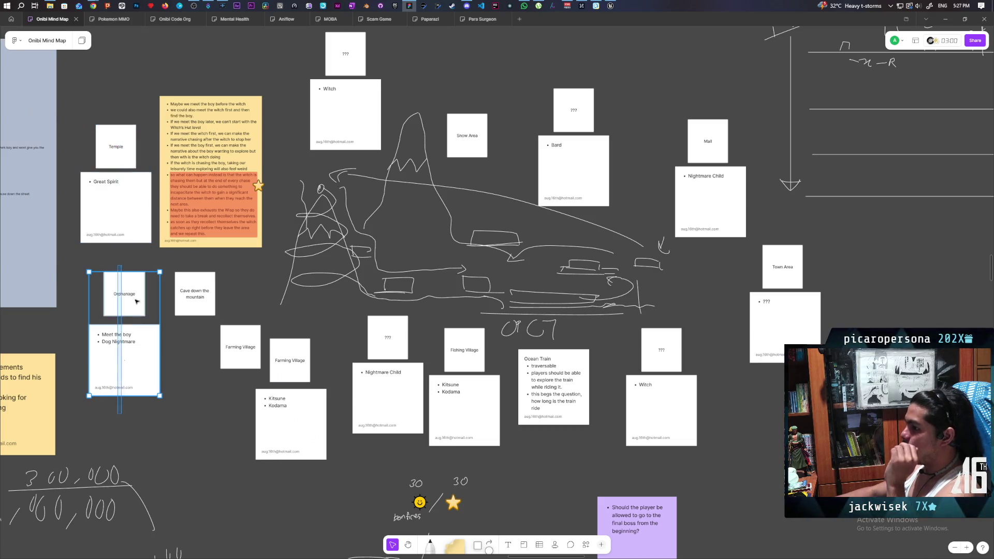
drag(269, 450, 345, 328)
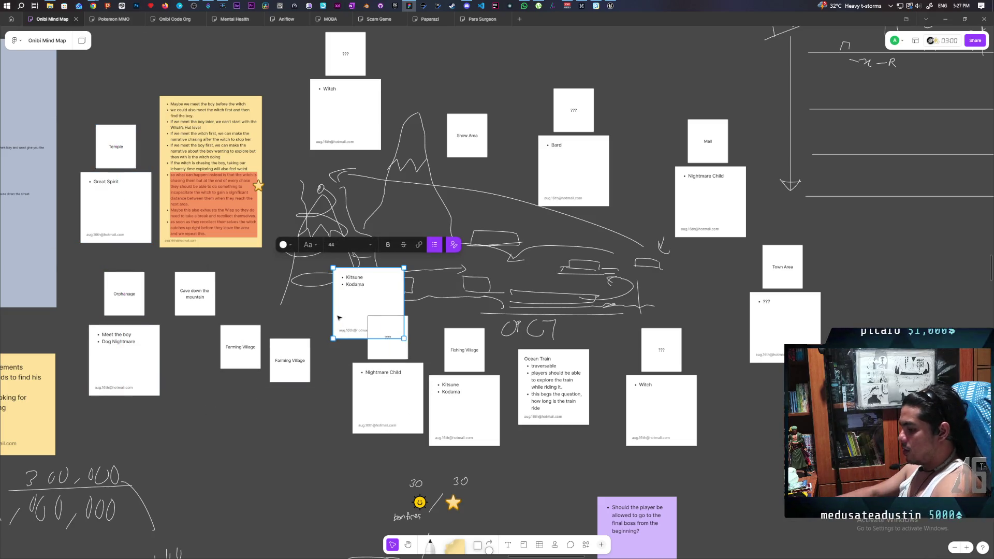
key(ctrl+z)
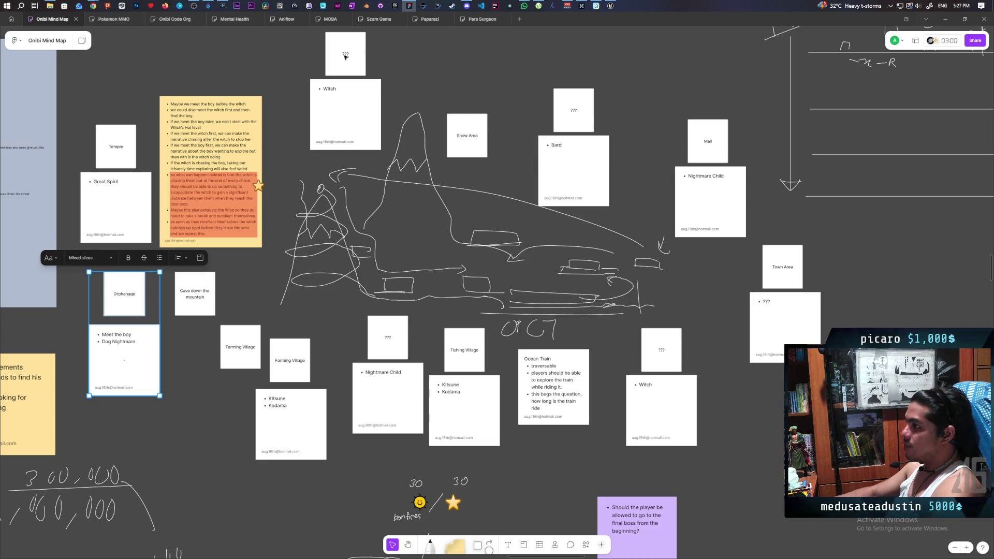
mouse_move(119, 66)
mouse_down()
mouse_move(264, 249)
mouse_move(745, 421)
mouse_move(777, 414)
mouse_up()
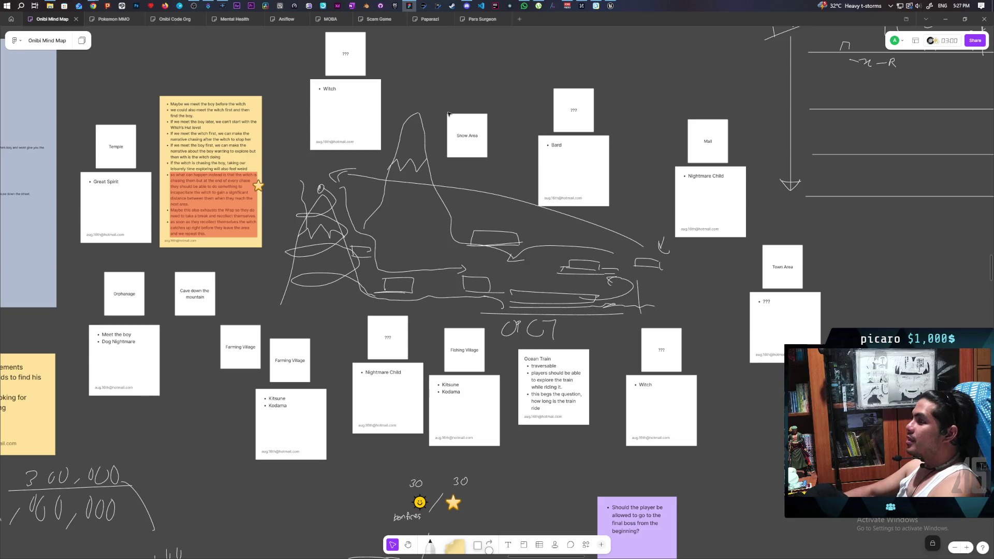
scroll(496, 99, down, 5)
scroll(317, 185, up, 4)
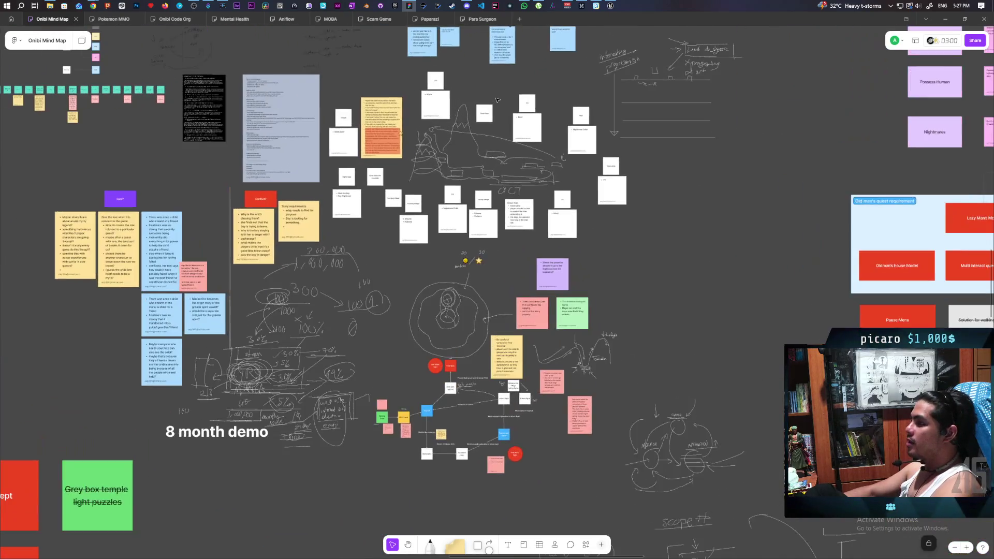
scroll(318, 185, left, 10)
scroll(318, 186, up, 5)
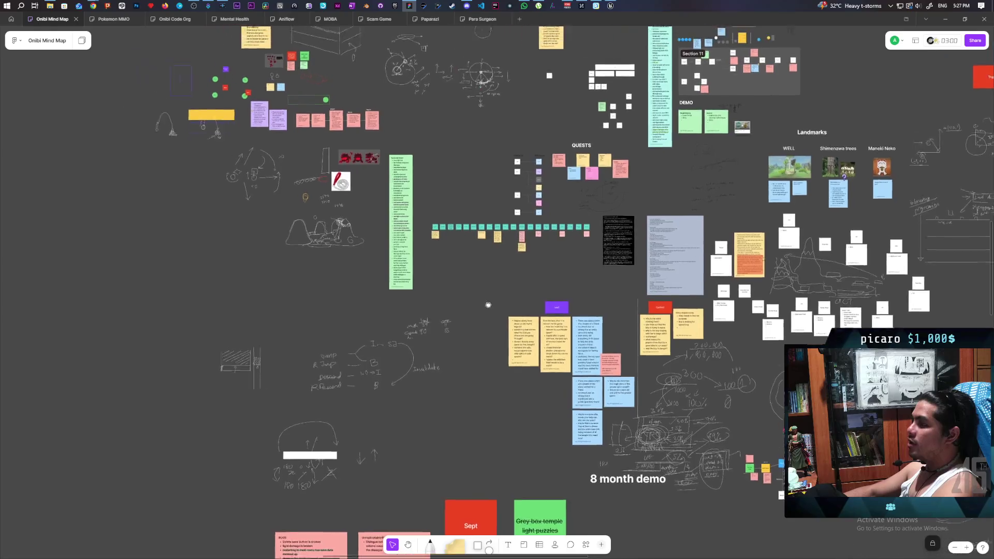
scroll(423, 230, up, 3)
scroll(423, 230, up, 5)
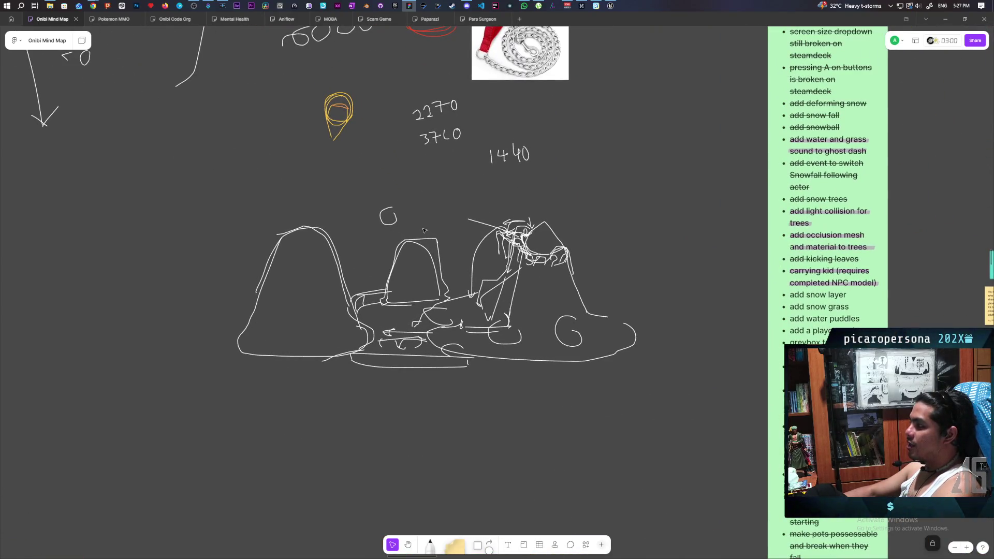
scroll(431, 221, down, 6)
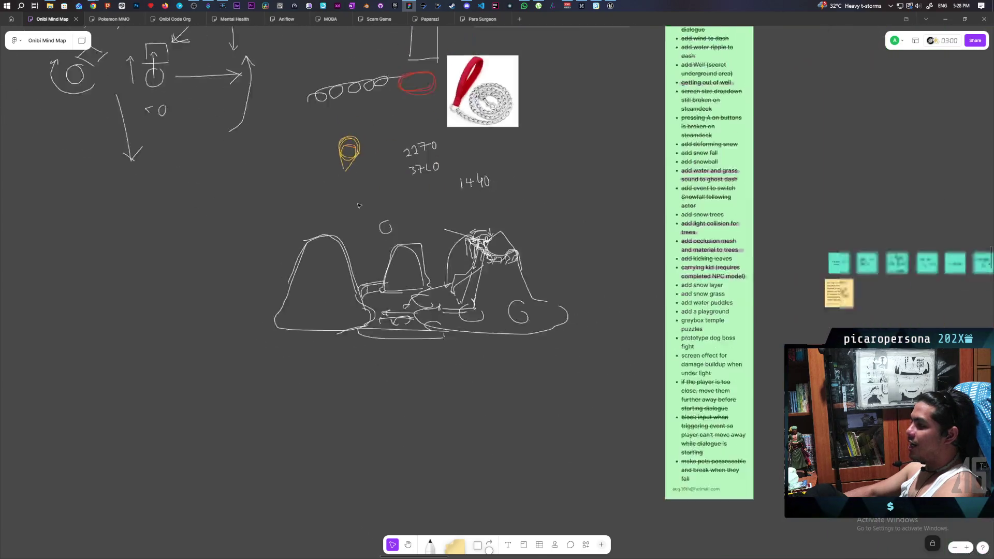
scroll(414, 320, right, 15)
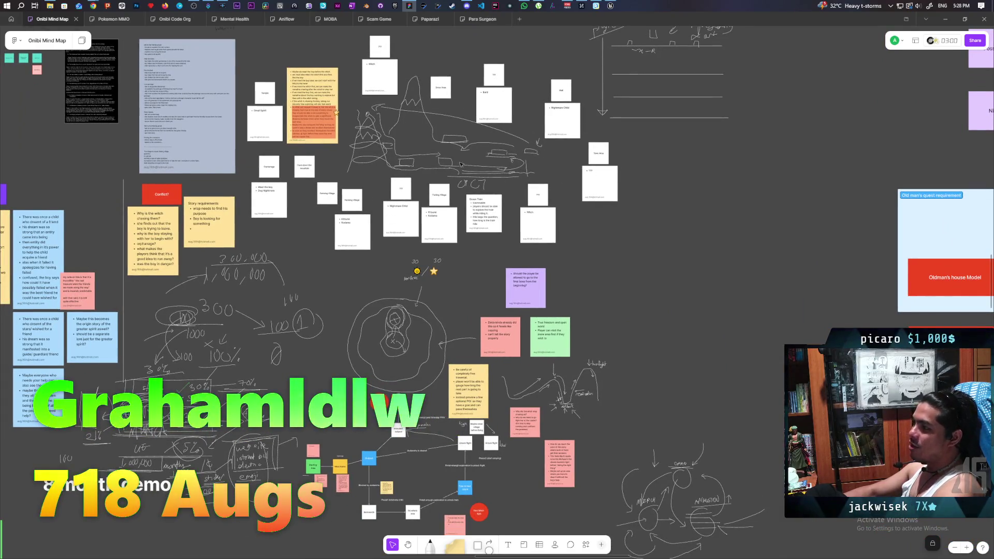
mouse_move(254, 48)
mouse_down()
mouse_move(535, 220)
mouse_move(564, 224)
mouse_up()
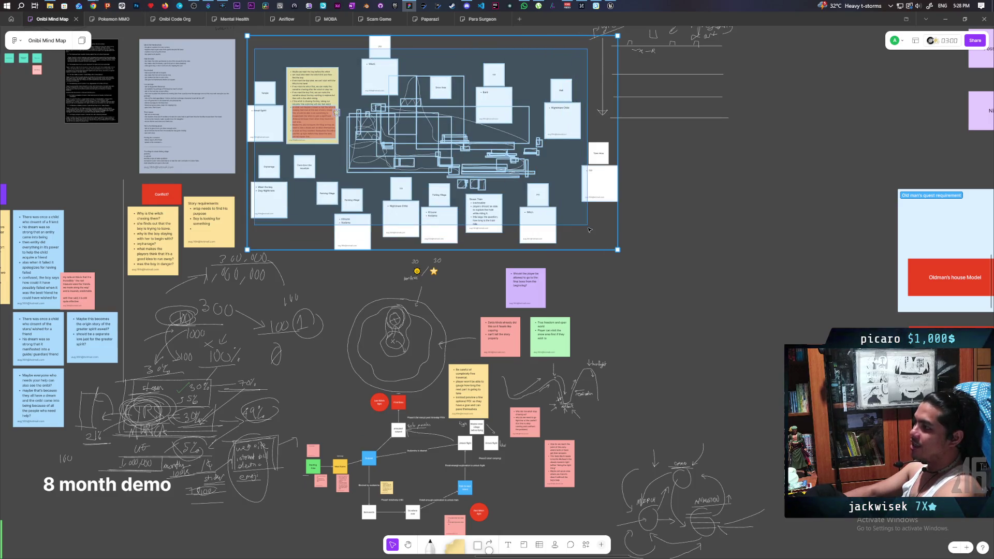
key(Escape)
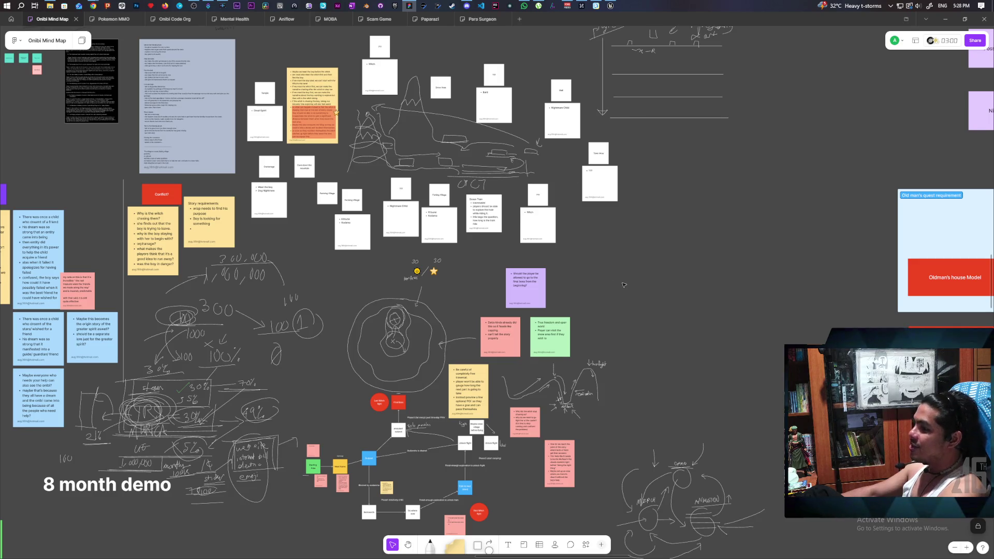
scroll(684, 290, down, 4)
scroll(683, 289, left, 8)
scroll(681, 220, down, 1)
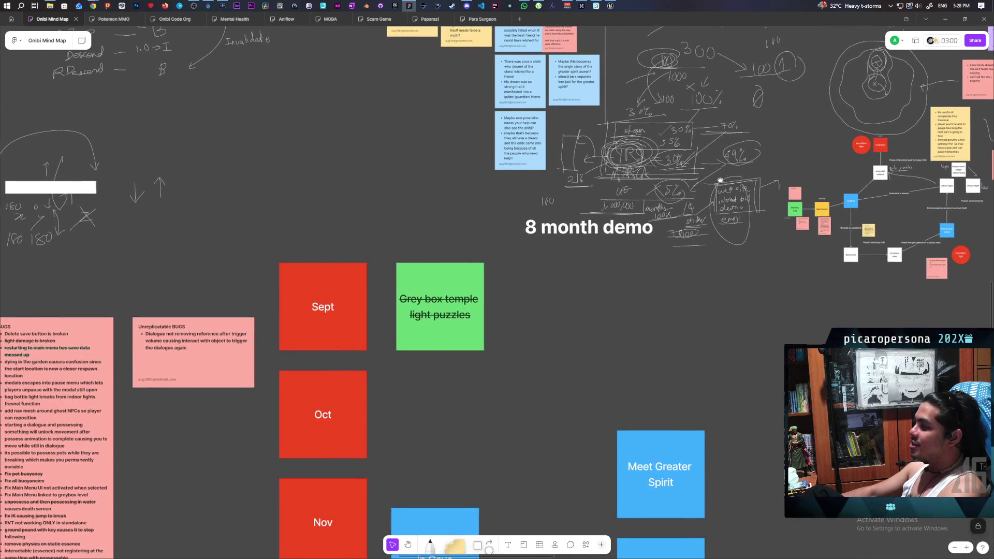
scroll(647, 239, up, 3)
scroll(647, 238, right, 2)
scroll(622, 256, right, 4)
scroll(622, 256, up, 2)
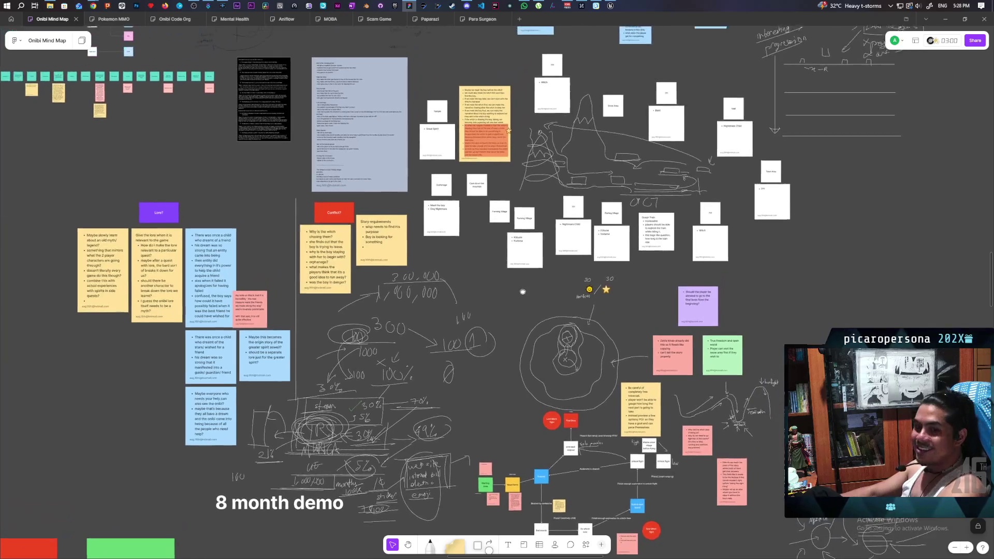
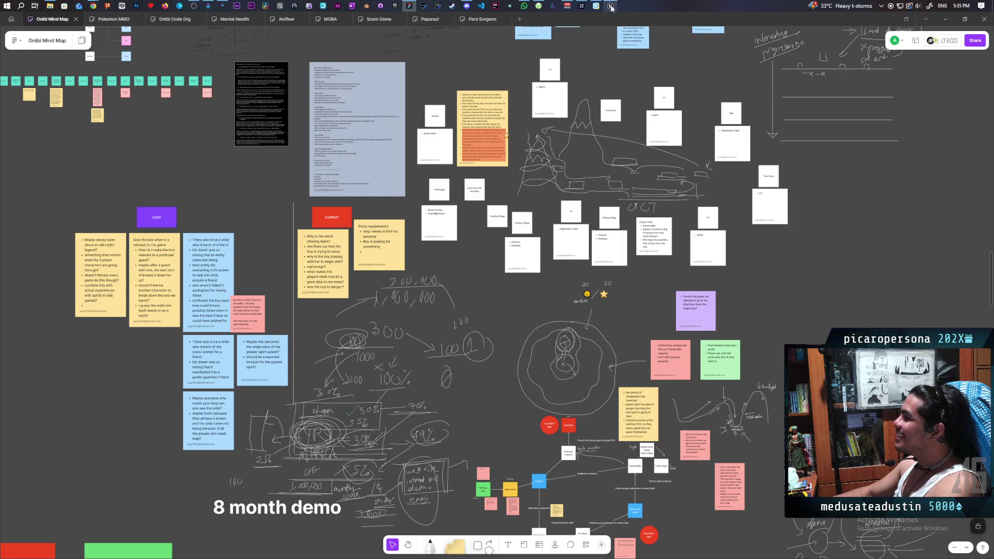
Show the Windows news and weather widgets panel from the taskbar, then dismiss it
click(811, 7)
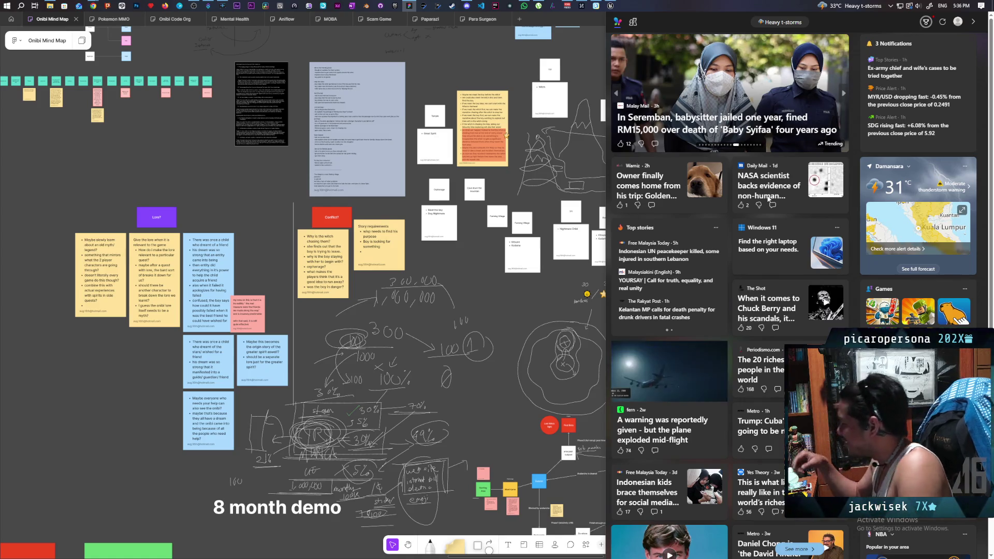
click(594, 20)
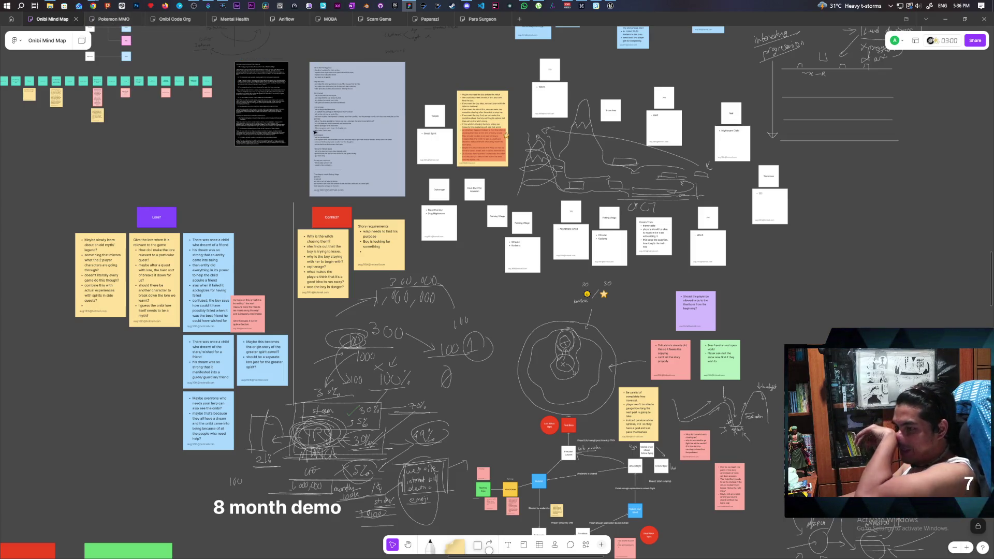
Switch from Miro to the Unreal Engine editor with GreyboxLevel
click(610, 6)
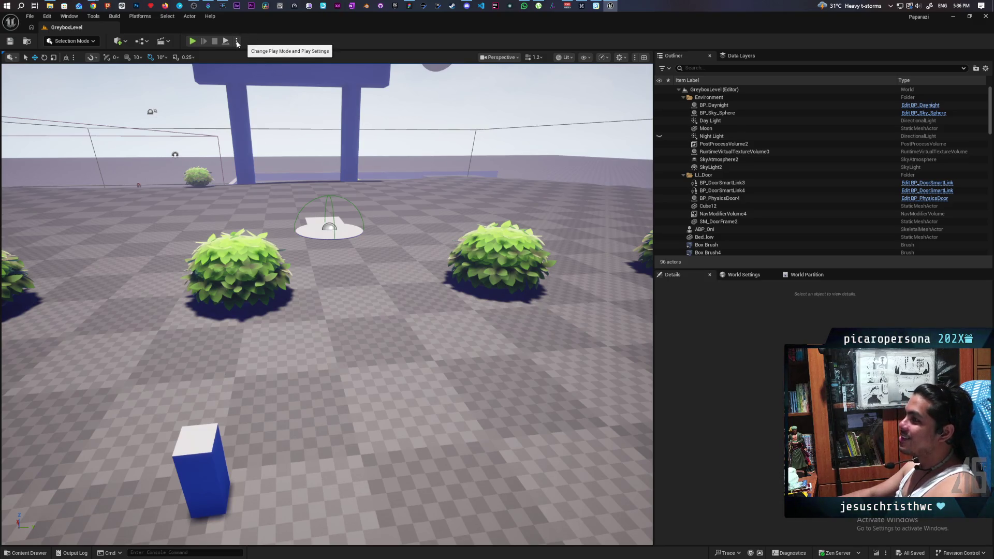
Start Play In Editor, run the purple character into the grass and make it jump
click(236, 41)
click(372, 50)
click(192, 41)
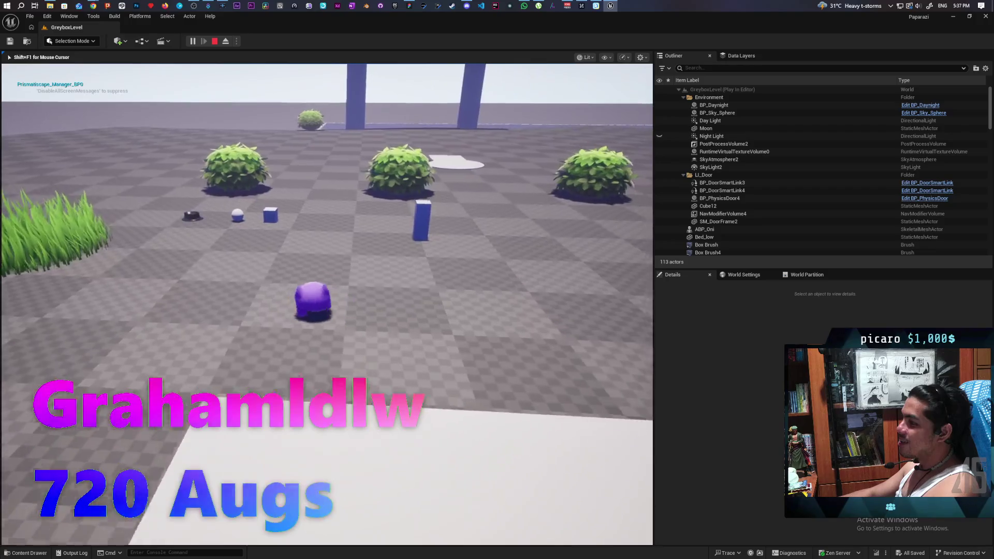
key(a)
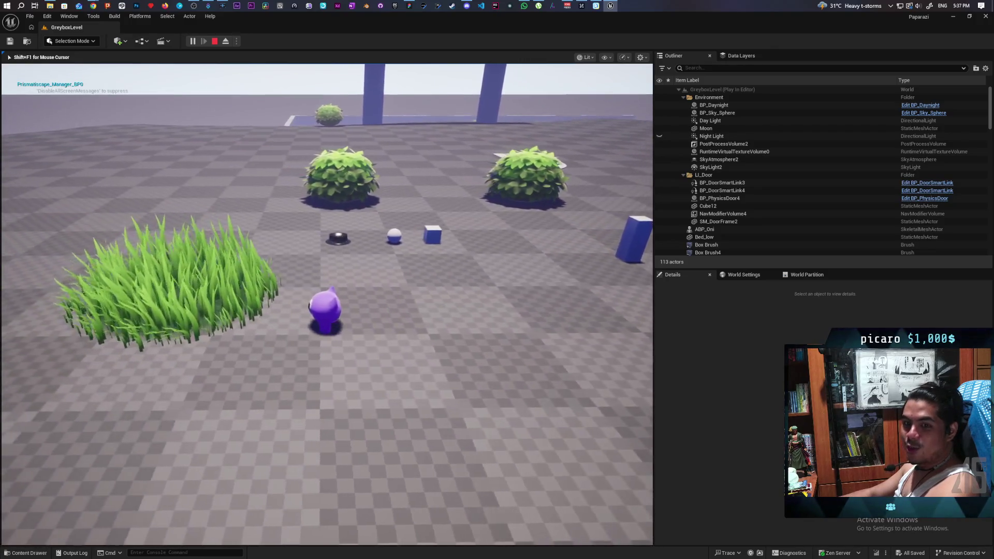
key(w)
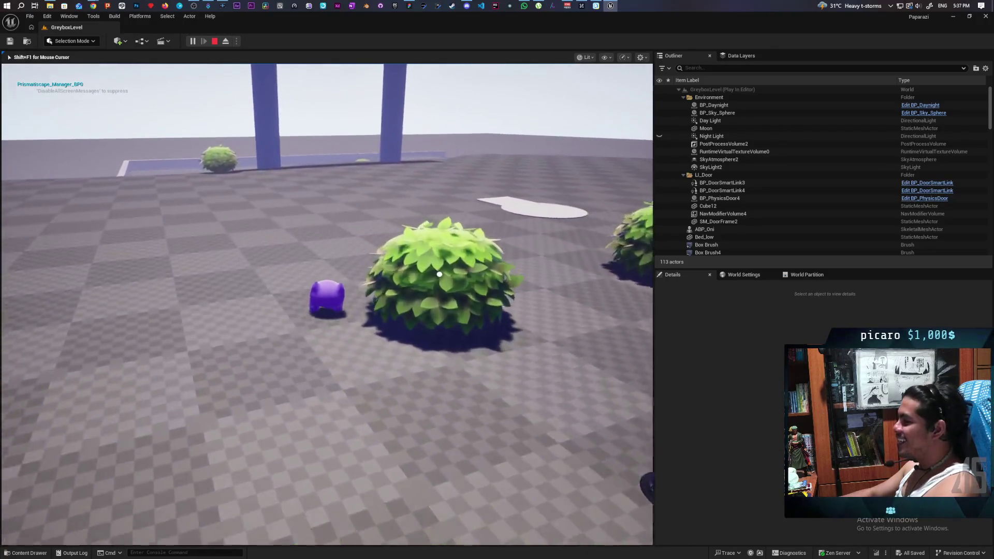
key(s)
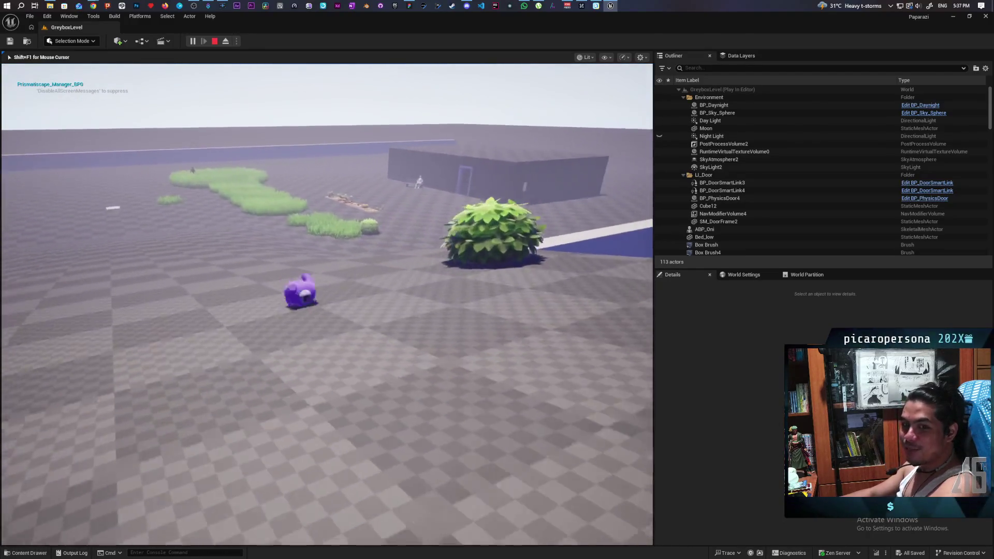
key(space)
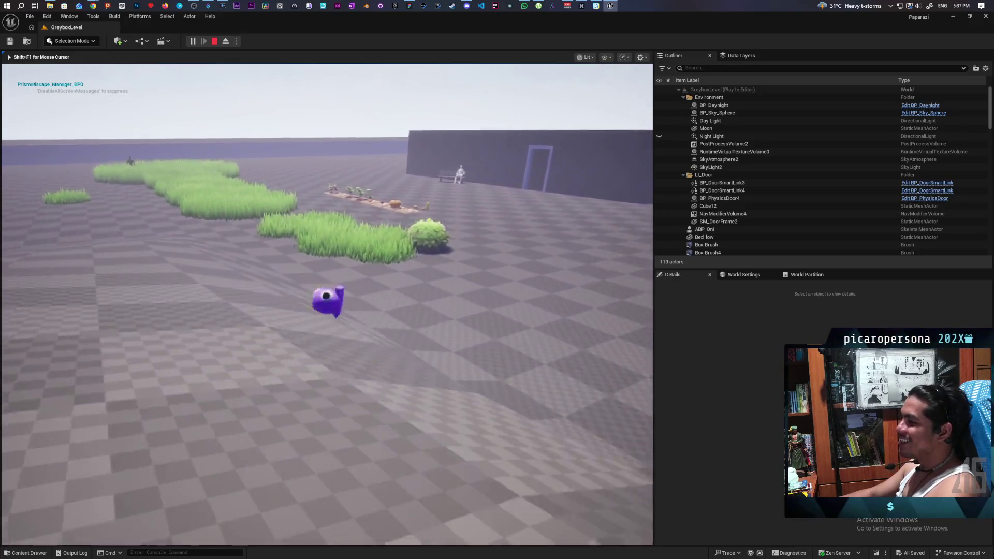
Run the character forward through the tall grass toward the bush
key(w)
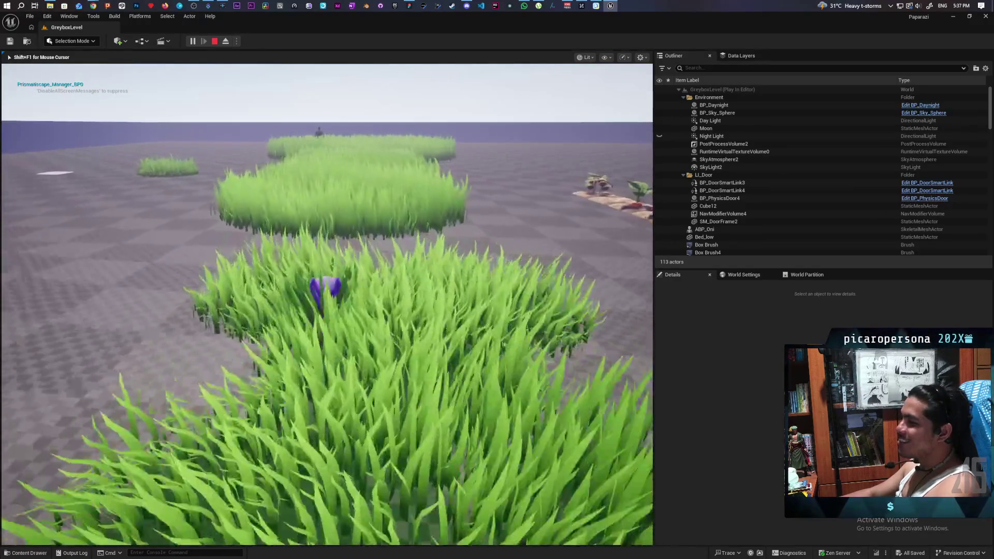
key(w)
key(w)
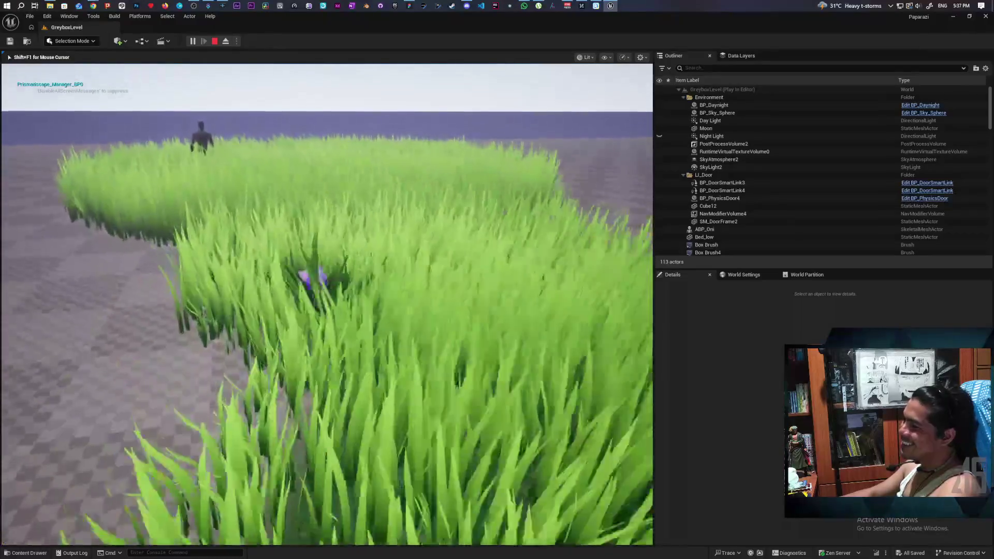
key(w)
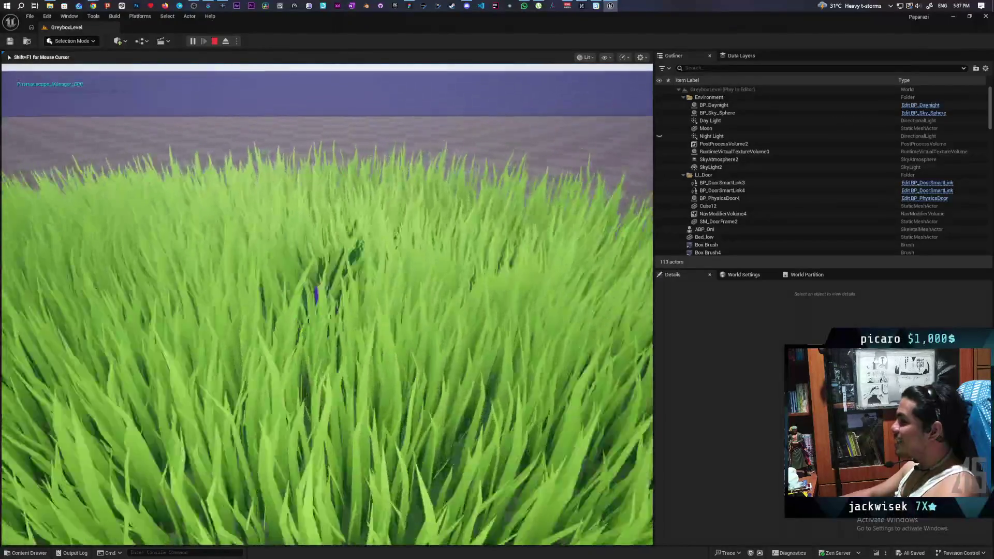
key(w)
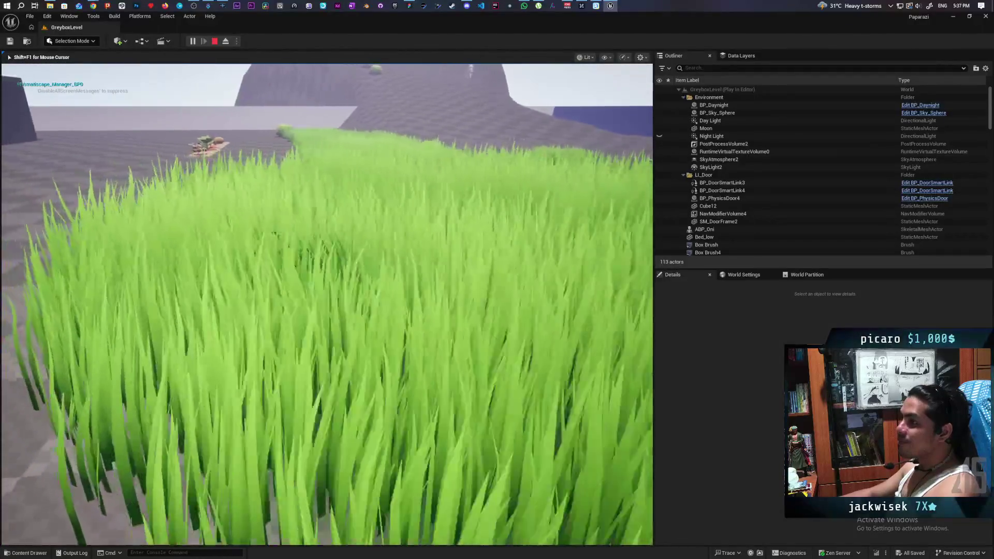
key(w)
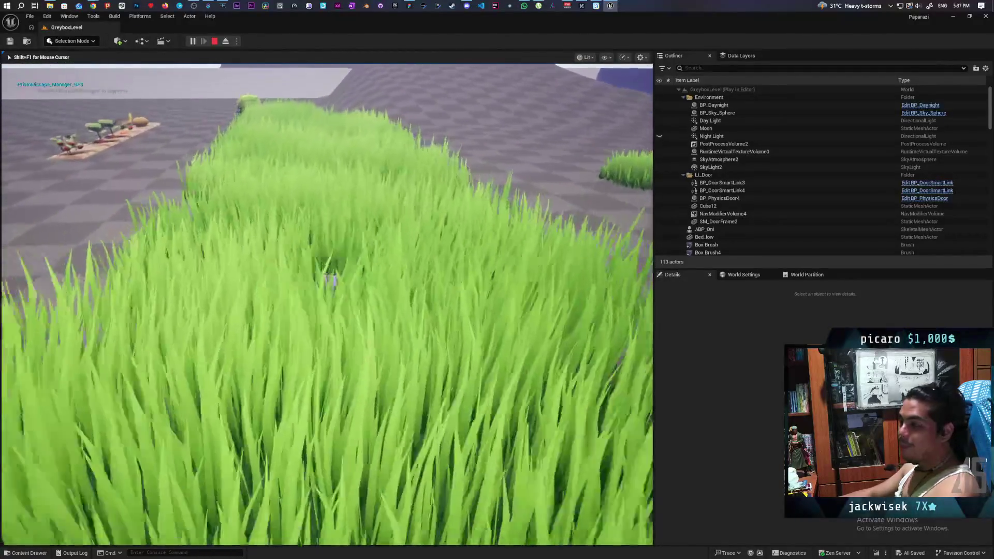
key(w)
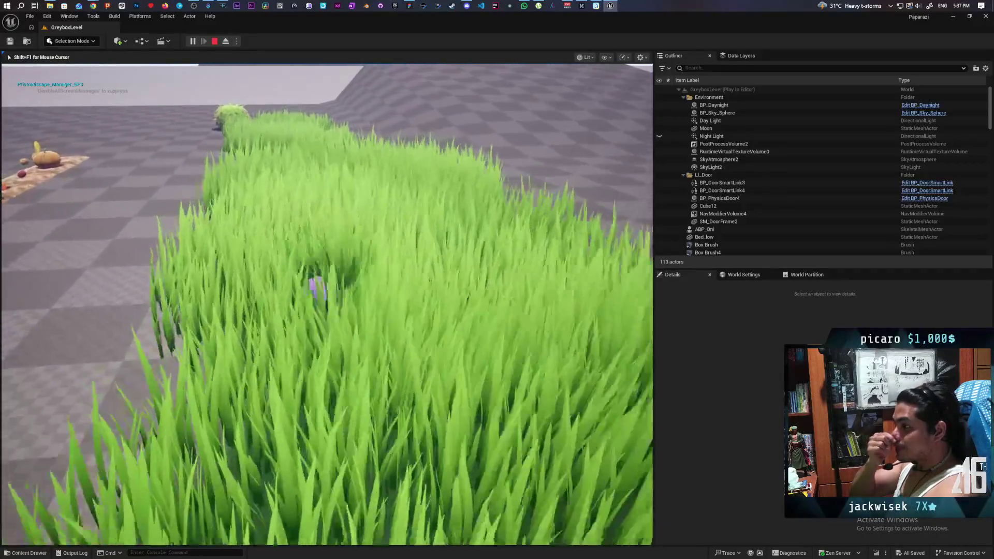
key(w)
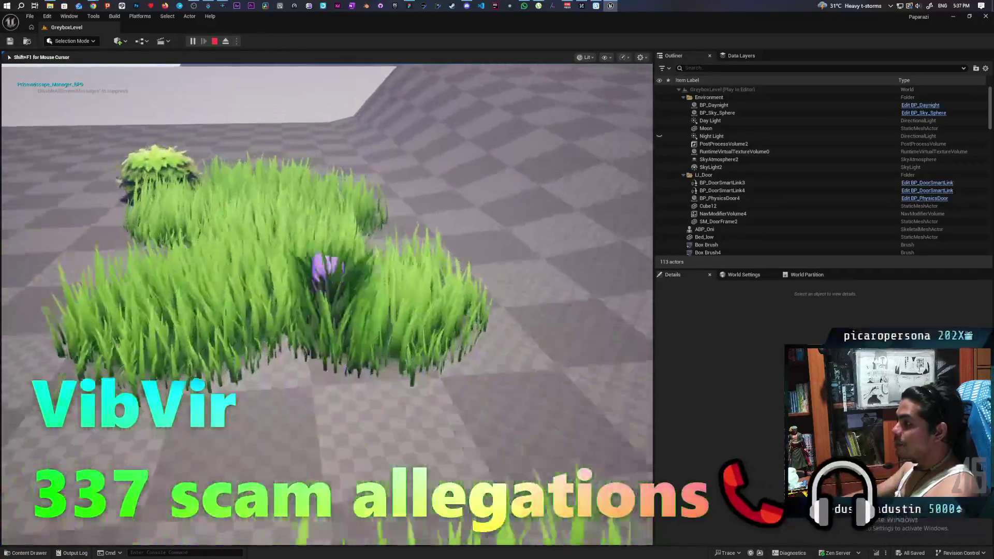
key(w)
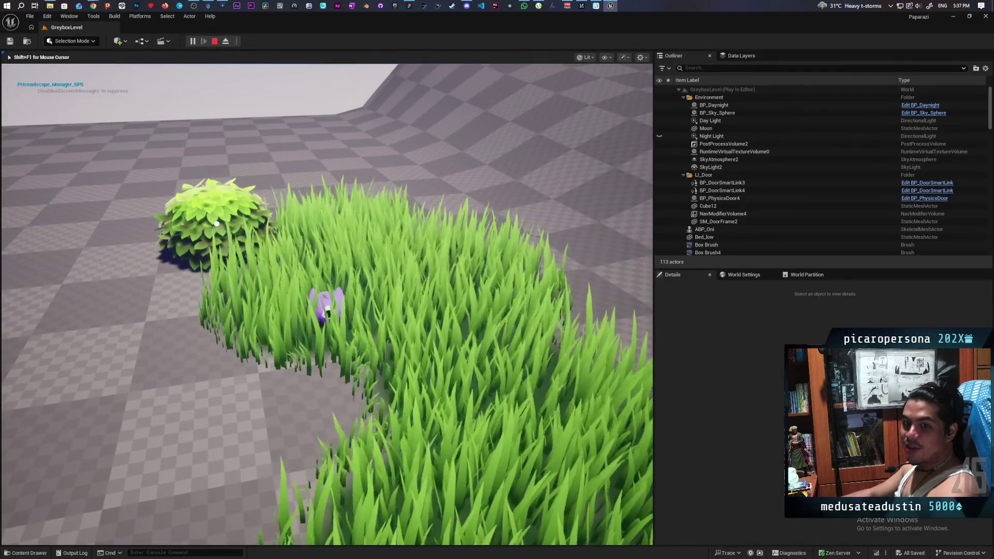
Turn left past the bush and run out of the grass onto the checkered floor
key(s)
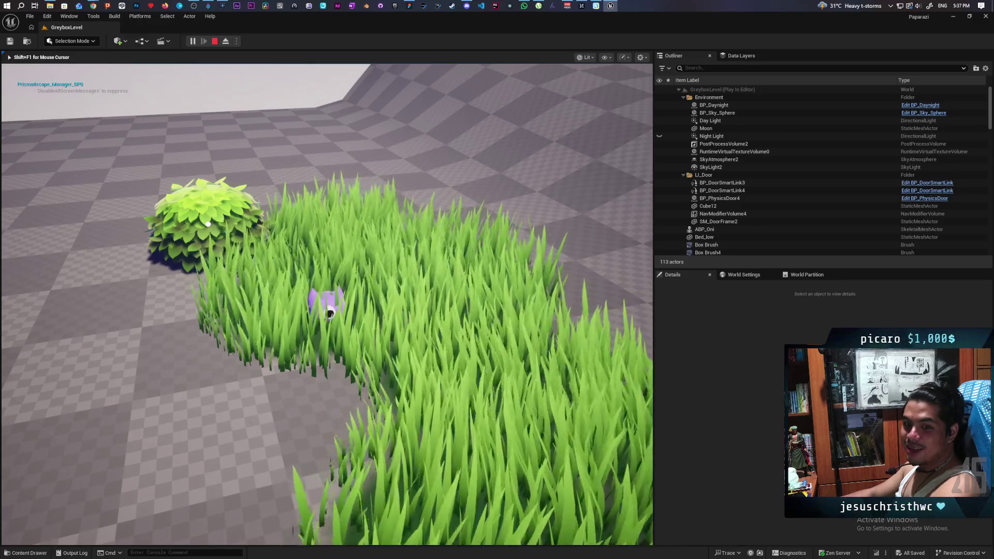
key(a)
key(w)
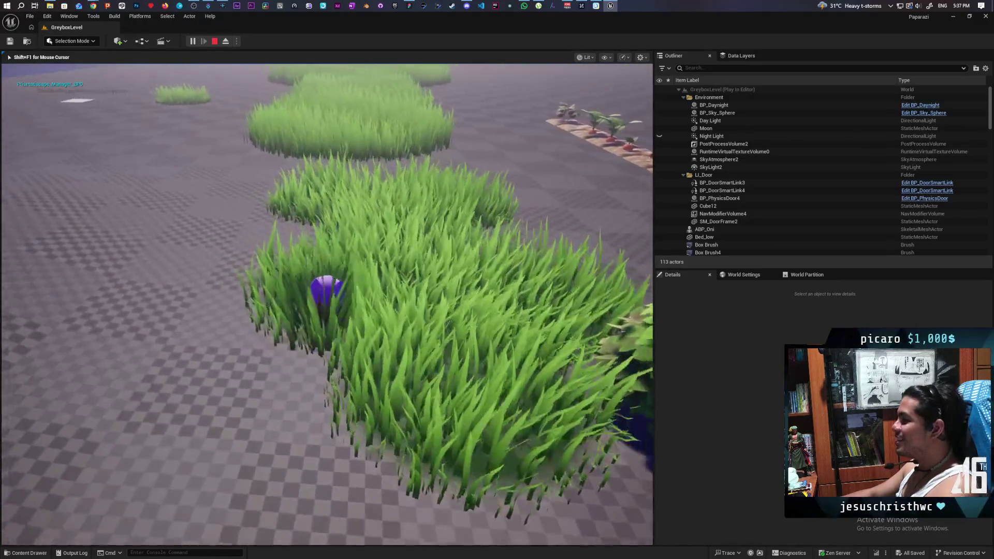
key(w)
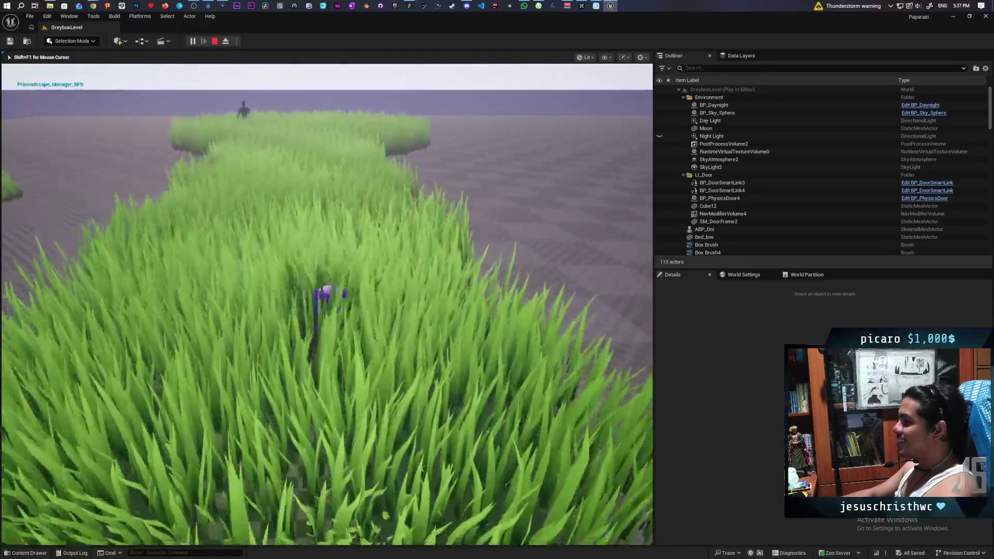
key(w)
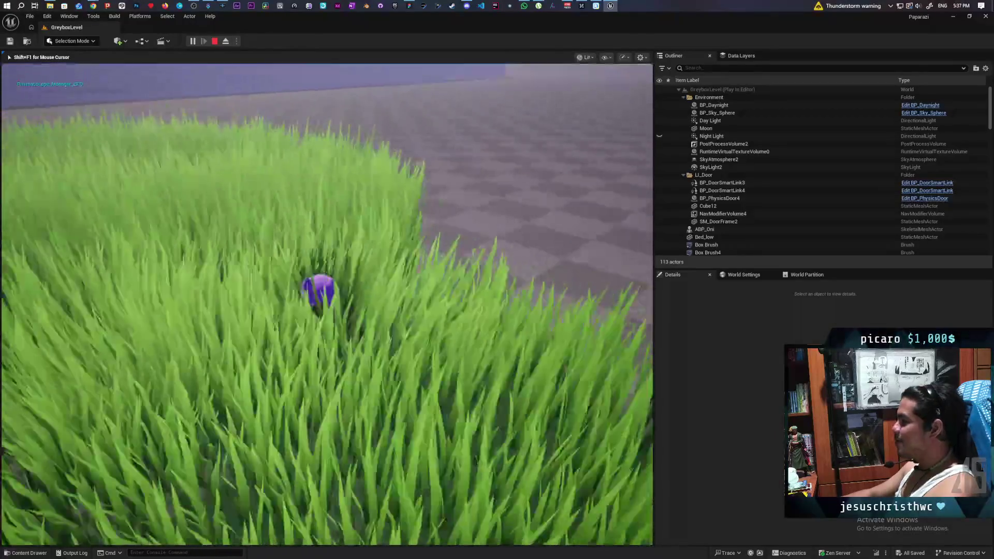
key(w)
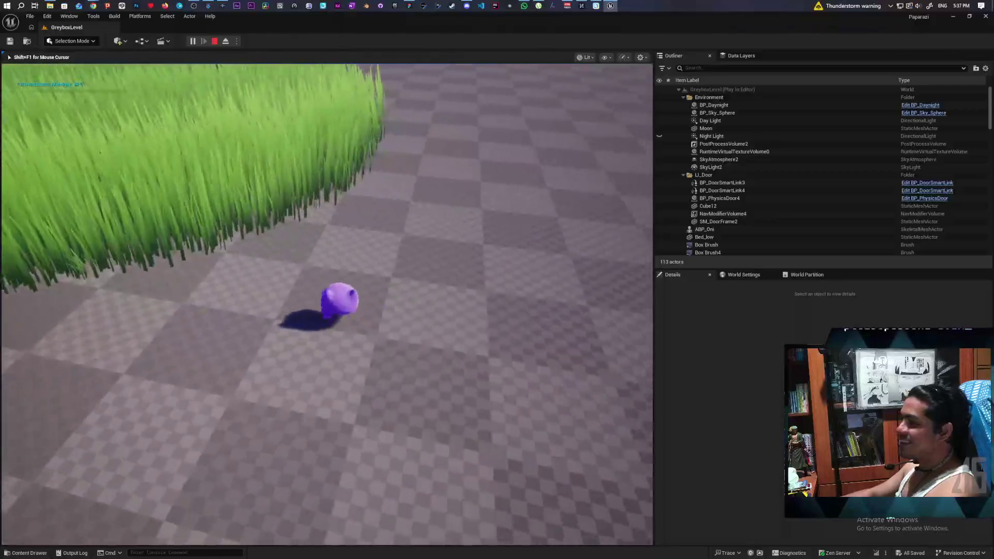